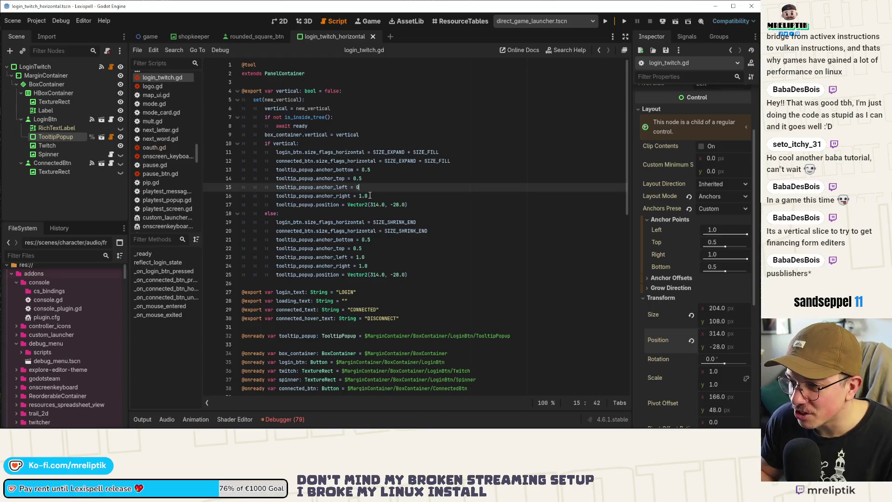
Set the vertical tooltip's anchor_right on line 16 to 0.0 and save login_twitch.gd
left_click(370, 196)
key("BackSpace")
key("BackSpace")
key("BackSpace")
type("0")
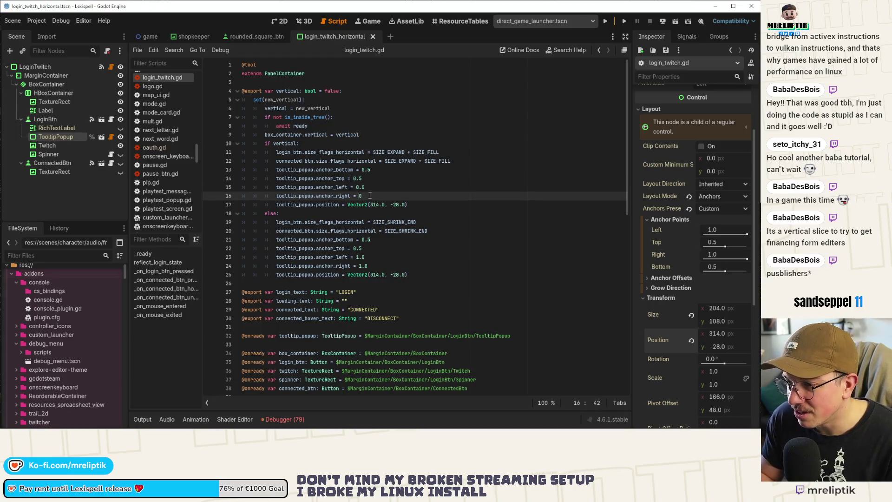
type(".0")
key("ctrl+s")
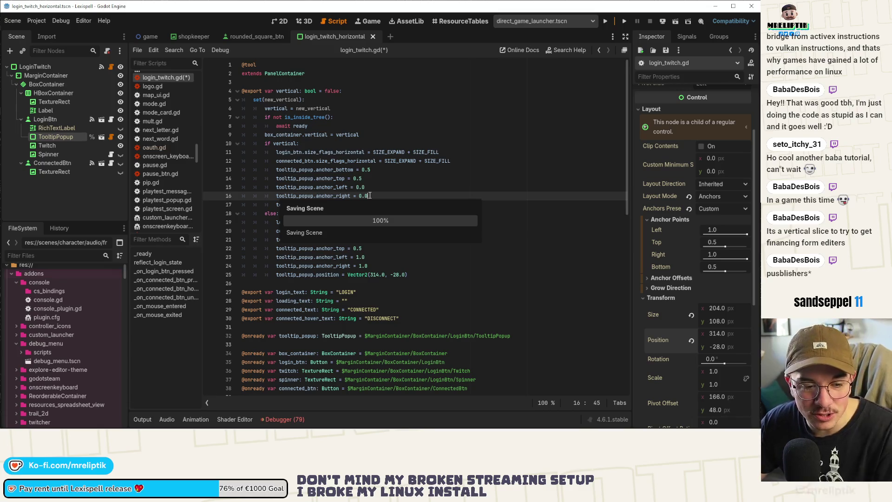
Place the cursor in the line 17 position arguments, then view the login scene in 2D
left_click(422, 208)
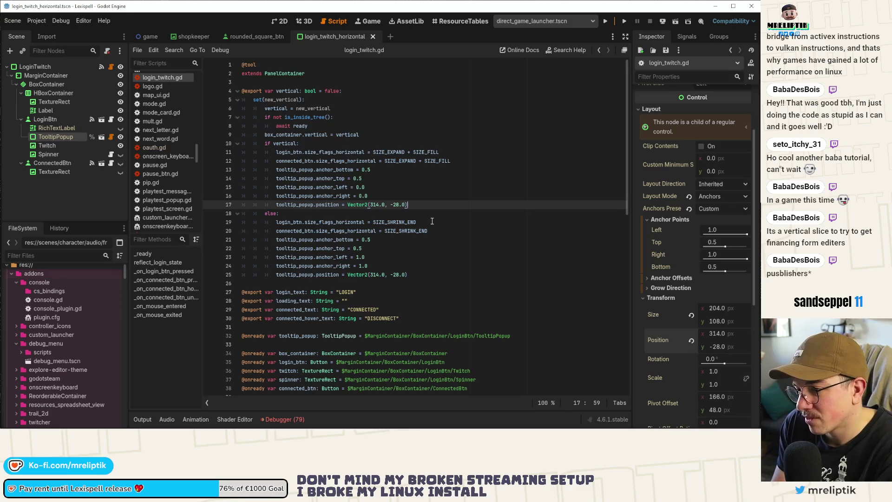
key("Left")
key("Left")
key("Left")
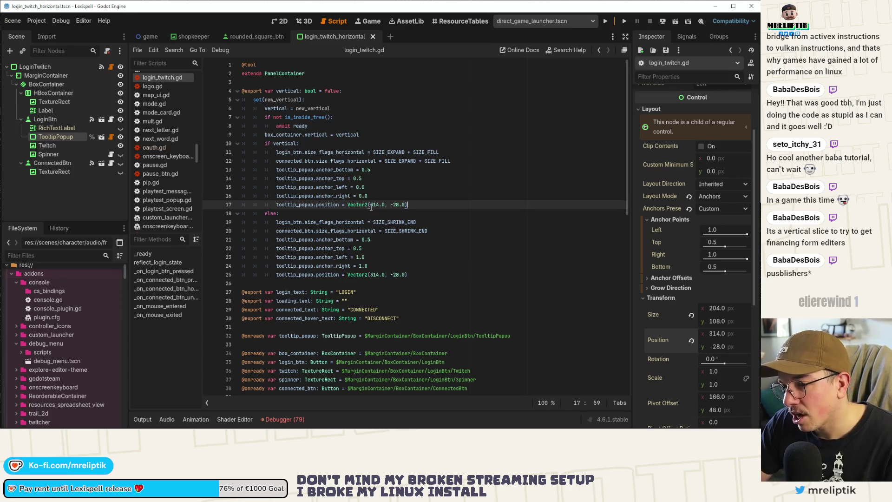
mouse_move(374, 224)
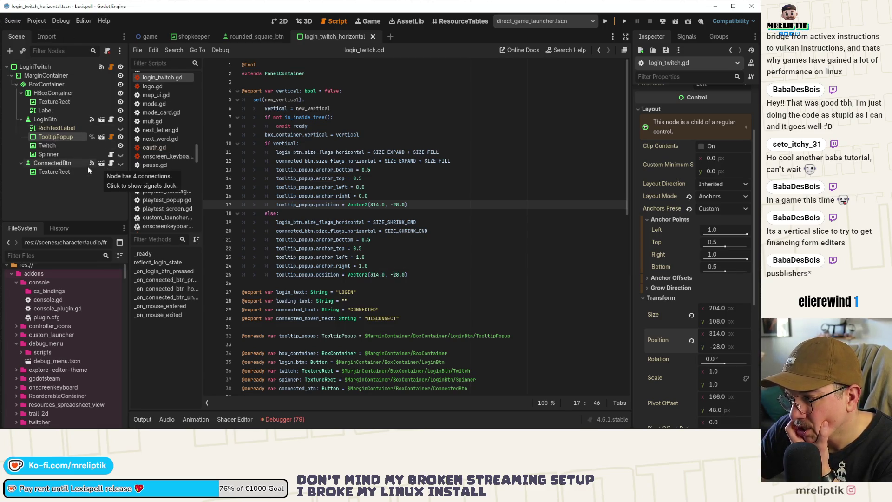
left_click(282, 21)
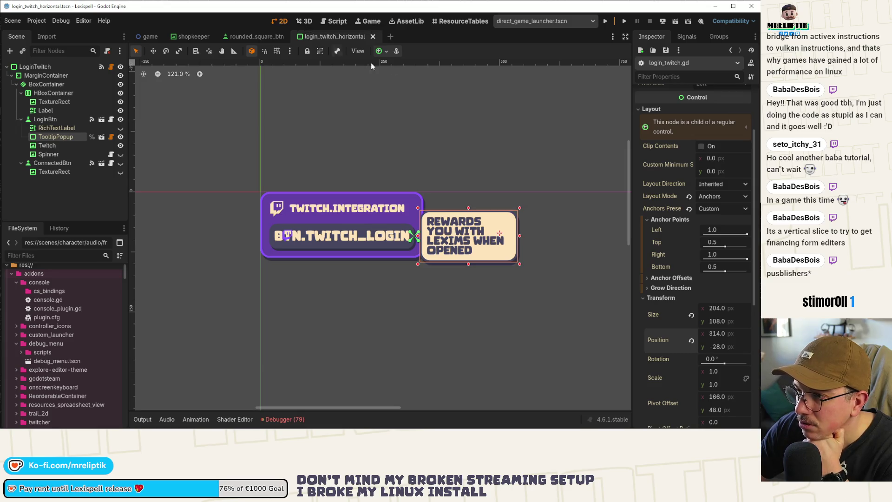
Anchor the tooltip popup Center Left, save the scene, and go back to login_twitch.gd
left_click(380, 51)
left_click(384, 95)
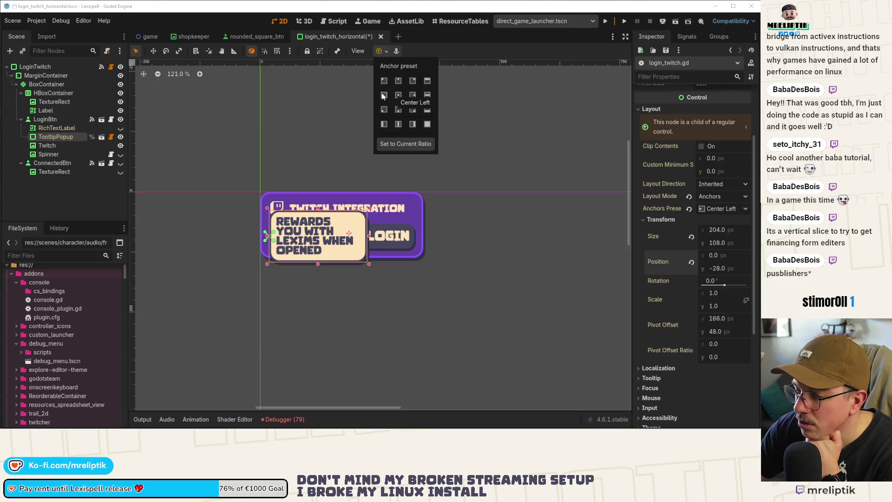
left_click(339, 97)
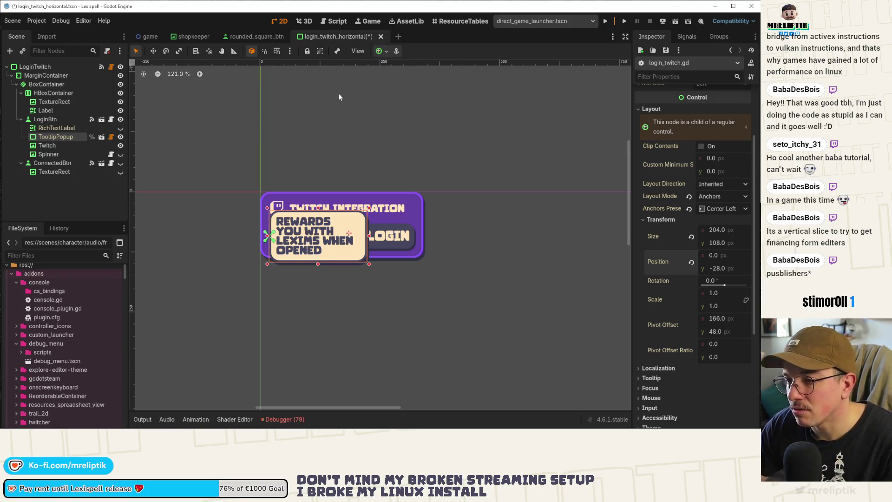
key("ctrl+s")
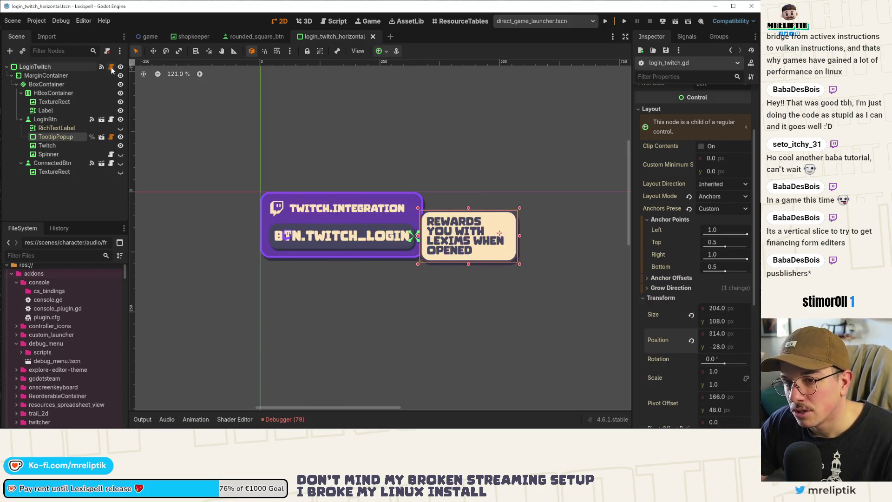
left_click(111, 67)
left_click(375, 275)
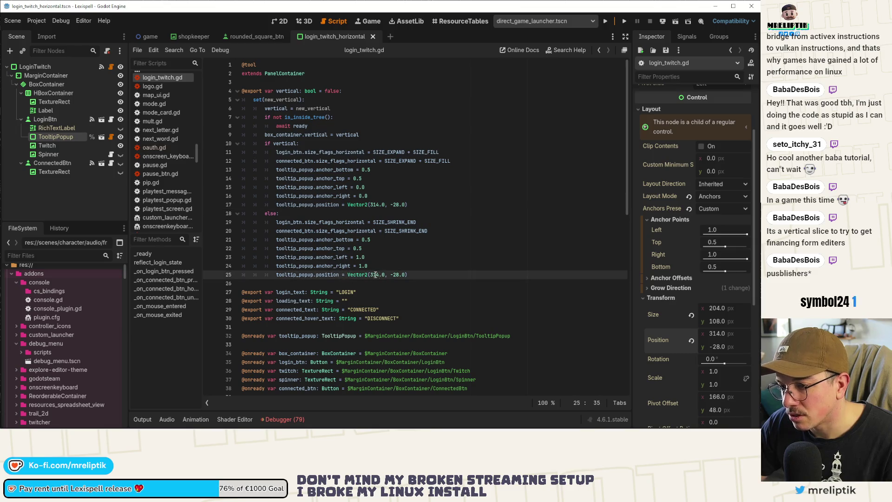
Replace the 314.0 x offset on line 25 with -tooltip_popup.size.x*1.05 and save
left_click_drag(386, 275, 370, 275)
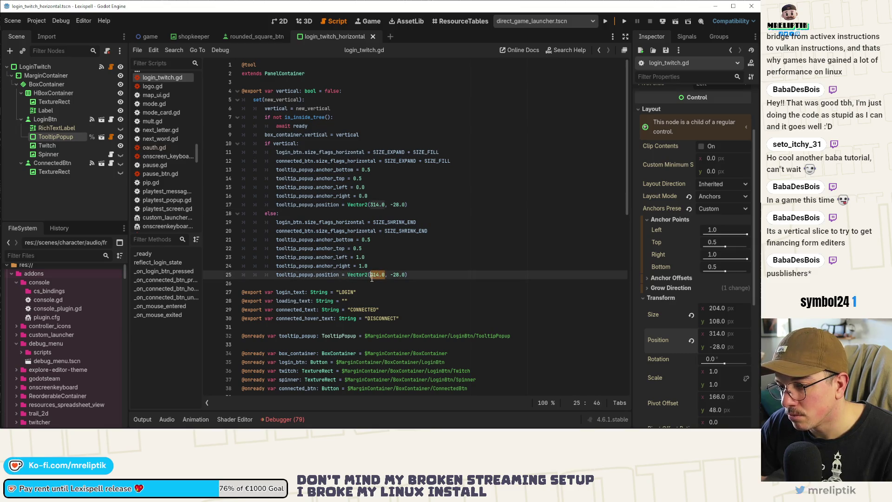
key("BackSpace")
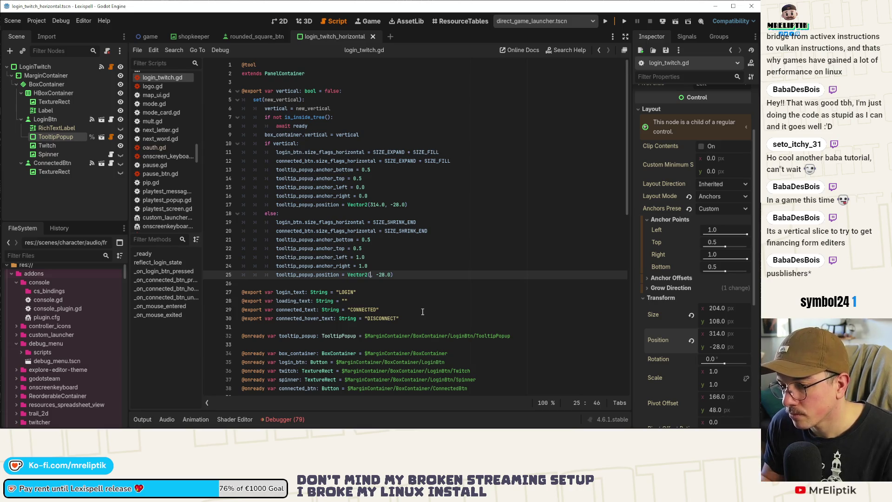
type("tooltip_popup")
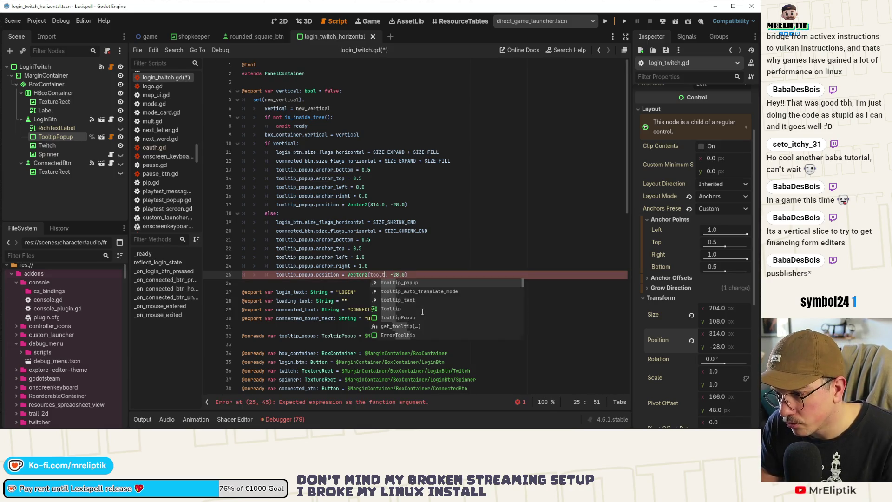
type(".size")
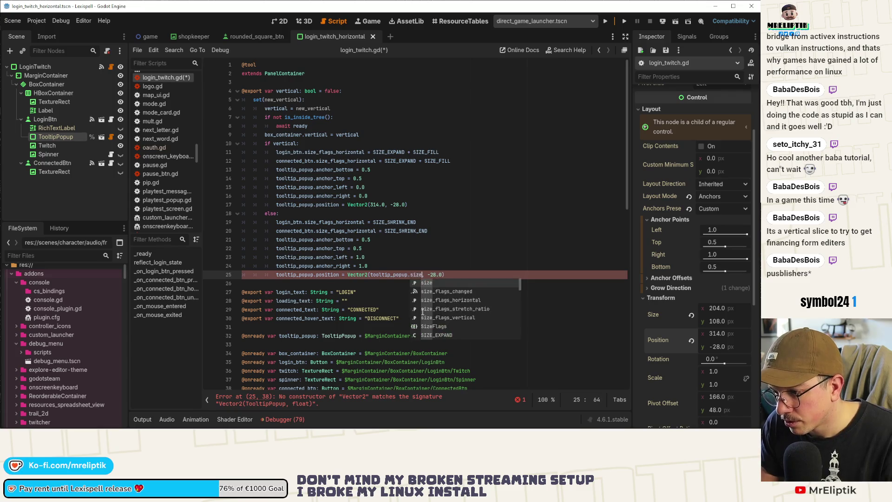
key("ctrl+Left")
key("ctrl+Left")
type("-")
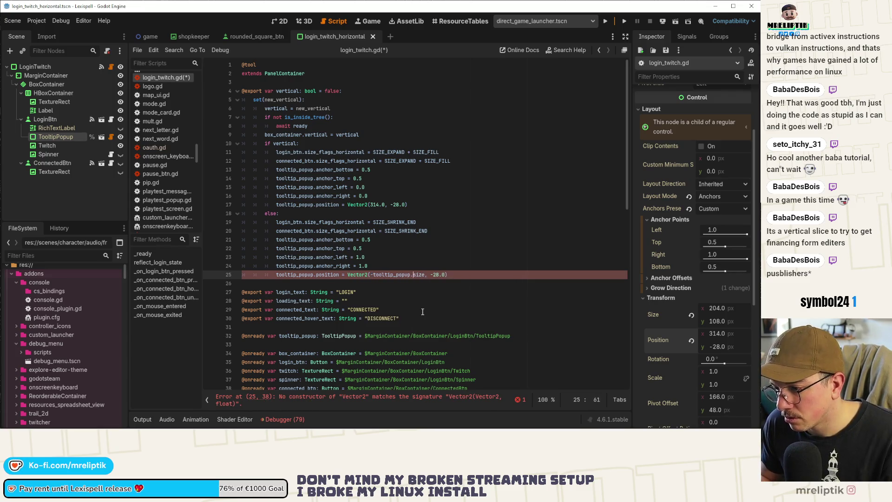
type(".x ")
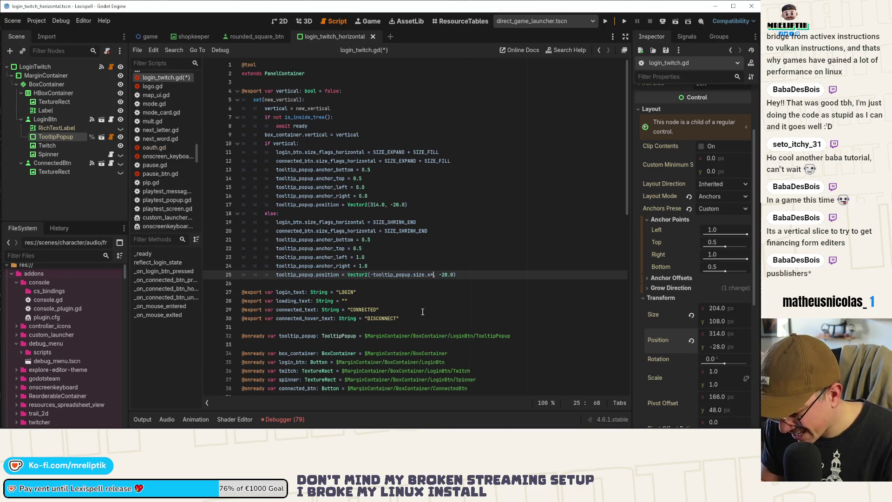
type("1.1")
type("05")
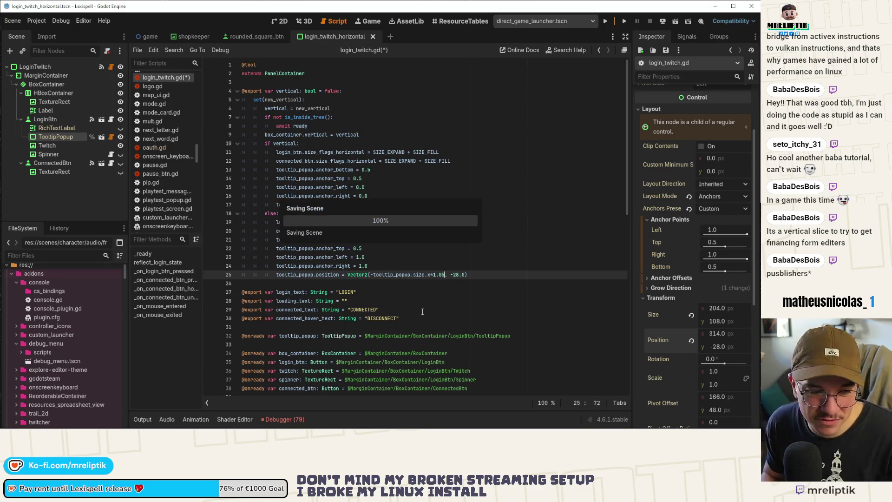
key("ctrl+s")
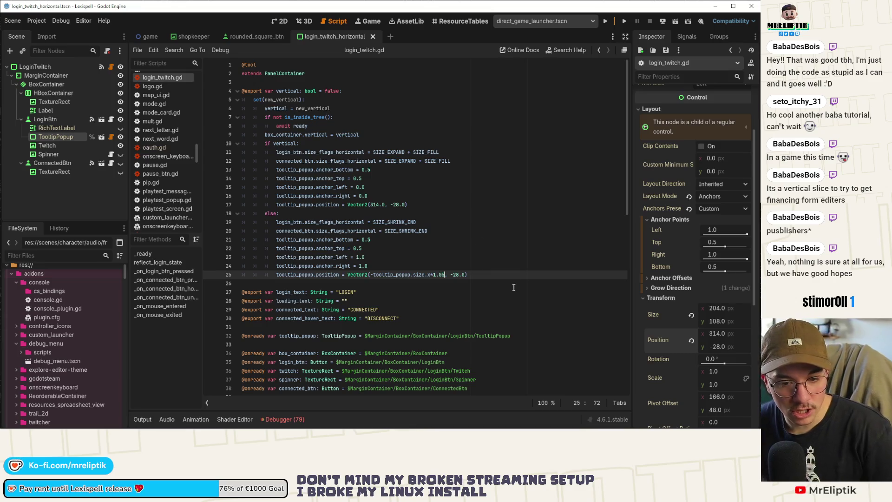
left_click(419, 292)
left_click(444, 257)
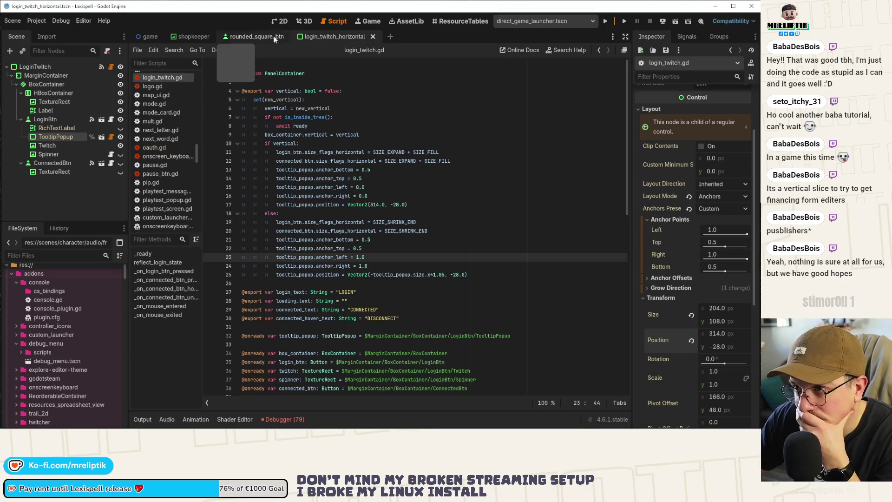
Compare the login_twitch_horizontal scene in 2D against the rounded_square_btn scene
left_click(280, 21)
scroll(340, 188, "down", 1)
scroll(378, 226, "up", 3)
scroll(317, 227, "down", 2)
scroll(323, 231, "up", 3)
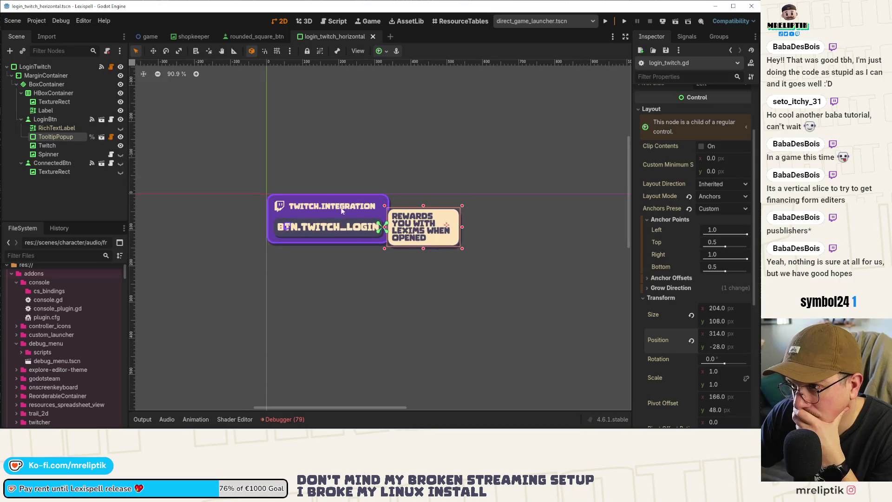
left_click(262, 37)
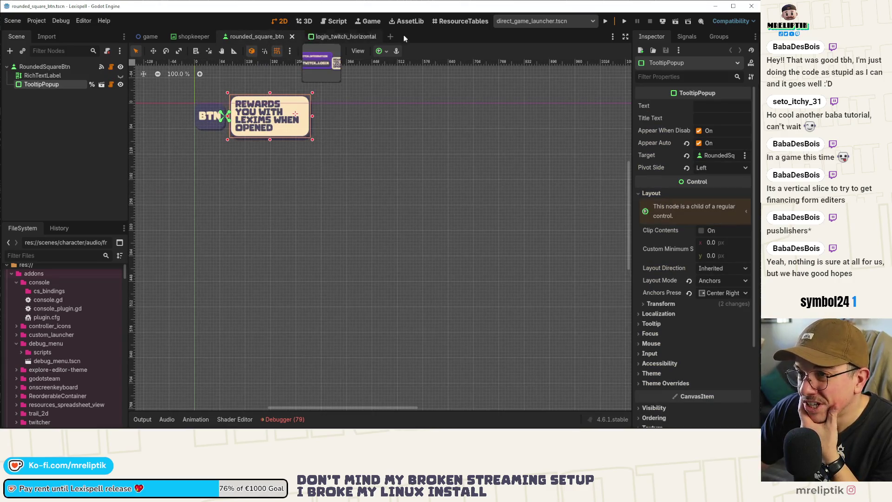
left_click(331, 37)
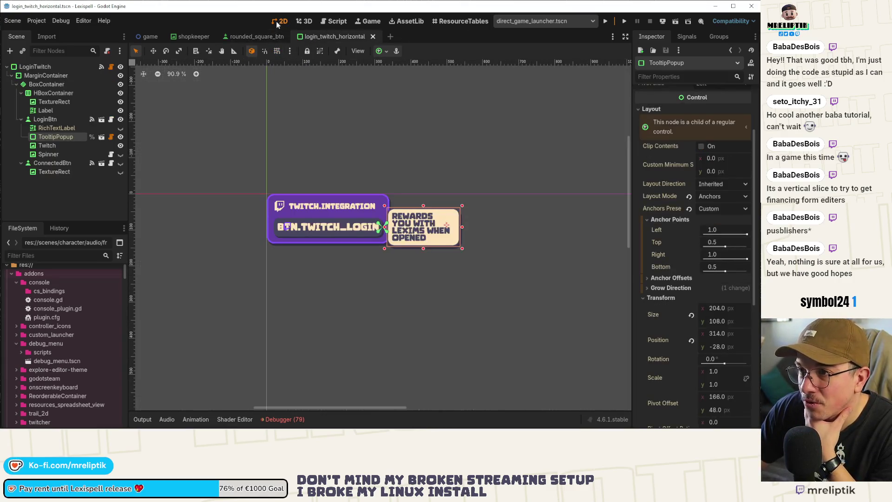
Enable Hover Animate on LoginBtn, save the login scene, and switch to the game scene
scroll(692, 190, "up", 10)
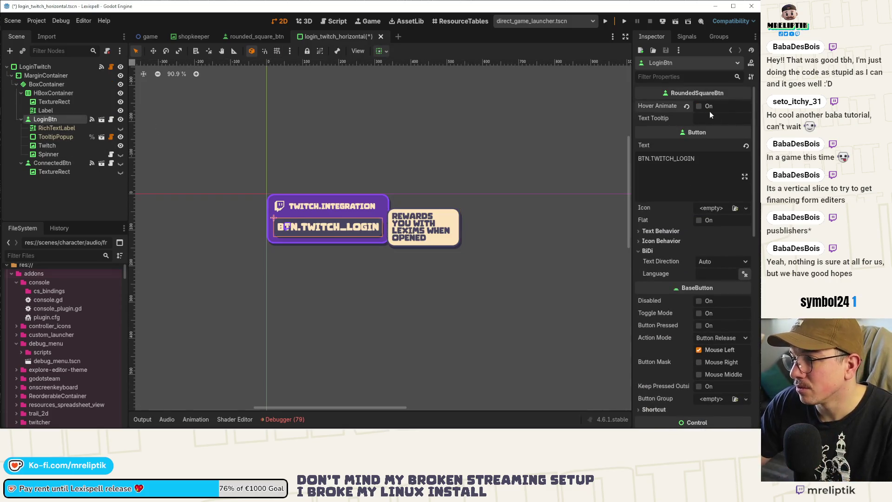
left_click(708, 119)
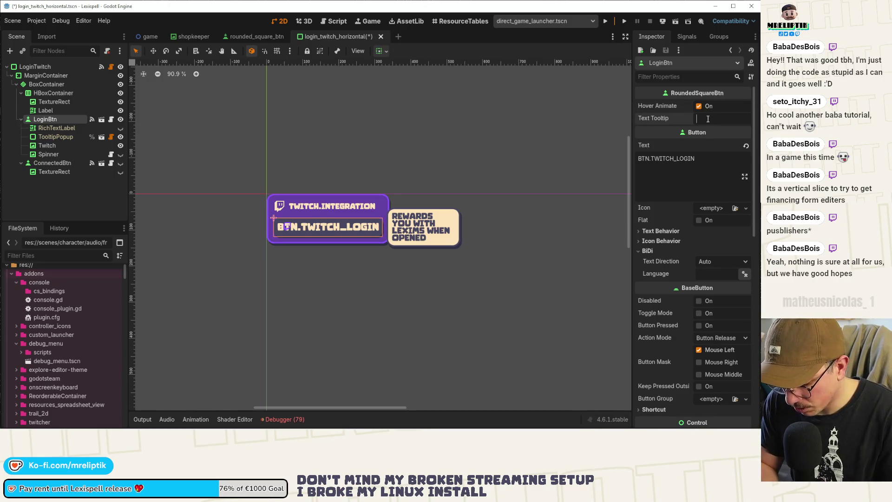
key("ctrl+s")
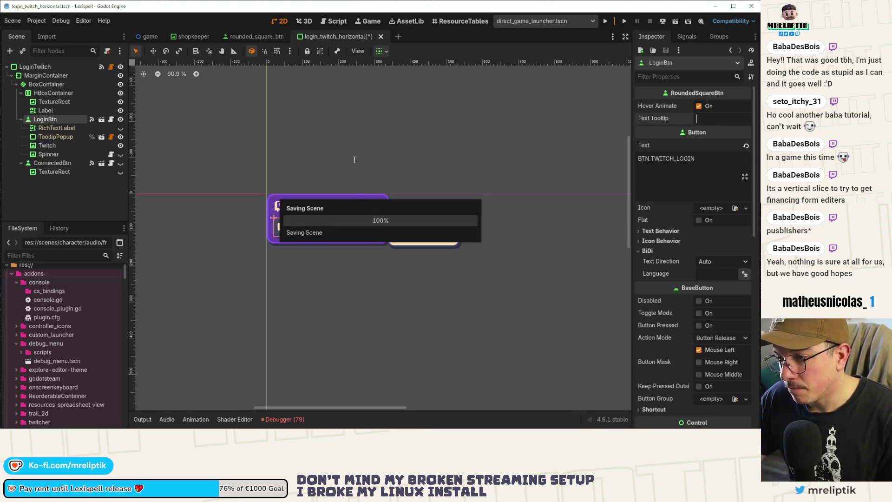
left_click(143, 41)
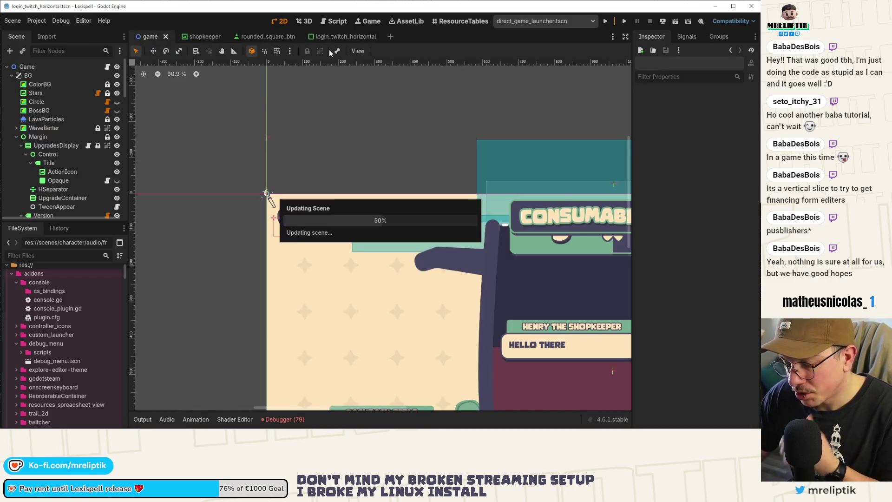
Open titlescreen.tscn, select LoginTwitch, and inspect the Presskit TooltipPopup's text key
key("ctrl+shift+o")
type("title")
key("Down")
key("Return")
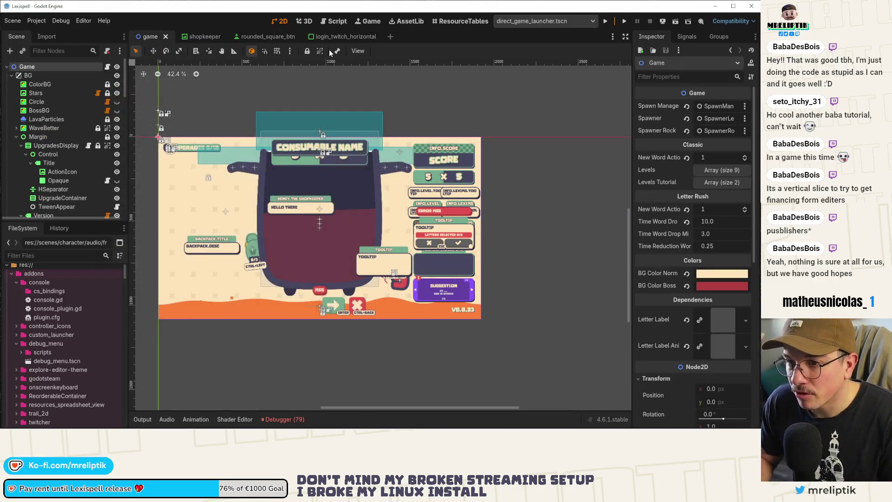
scroll(342, 235, "down", 10)
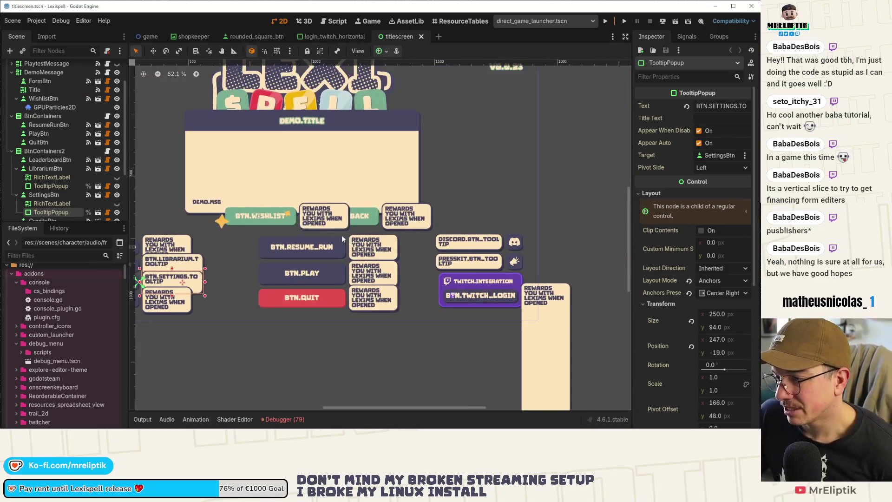
scroll(366, 167, "down", 1)
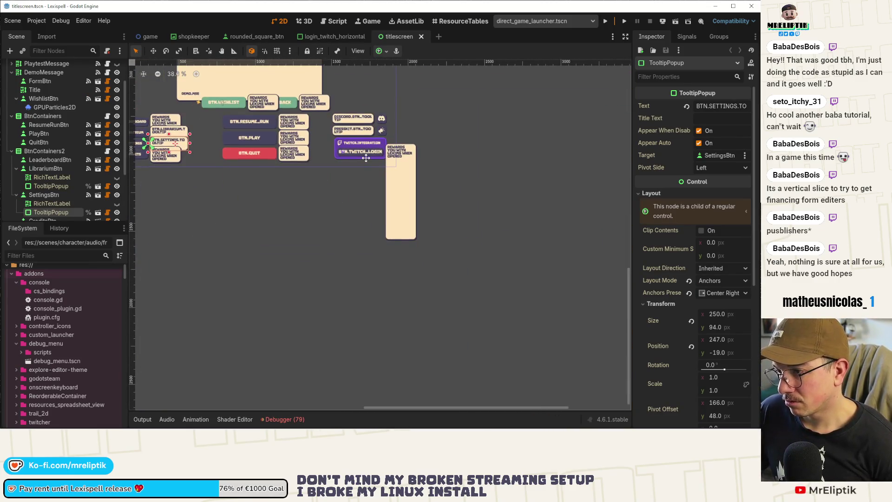
left_click(405, 168)
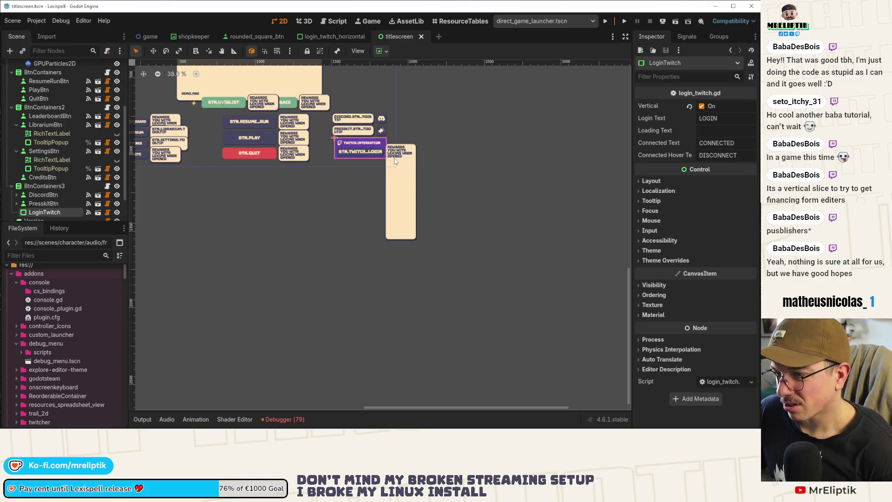
scroll(405, 168, "up", 4)
scroll(428, 229, "down", 2)
scroll(395, 195, "up", 2)
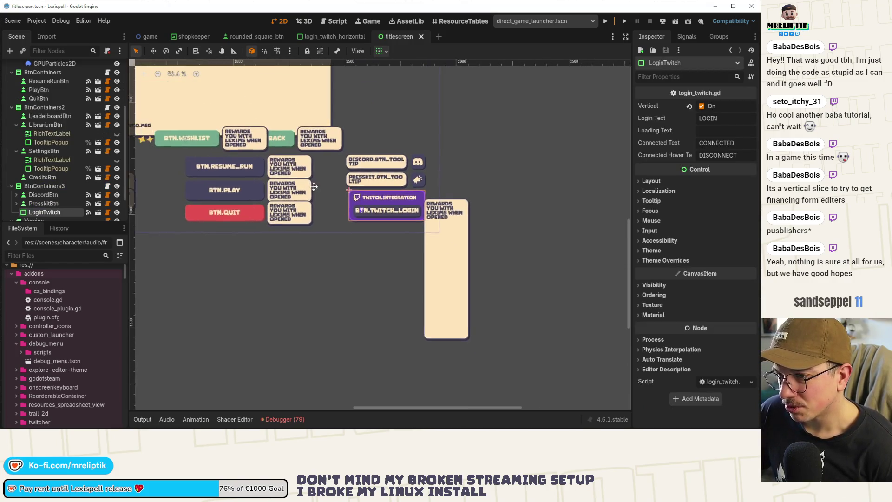
left_click(384, 182)
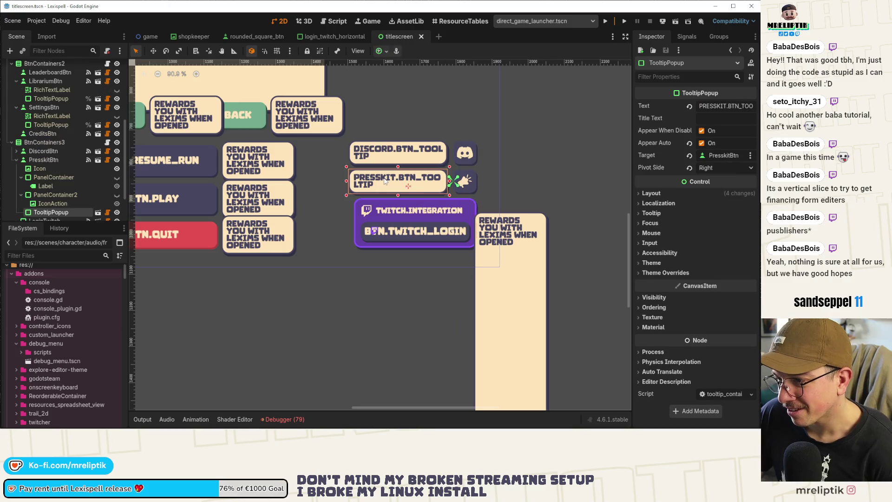
left_click(725, 106)
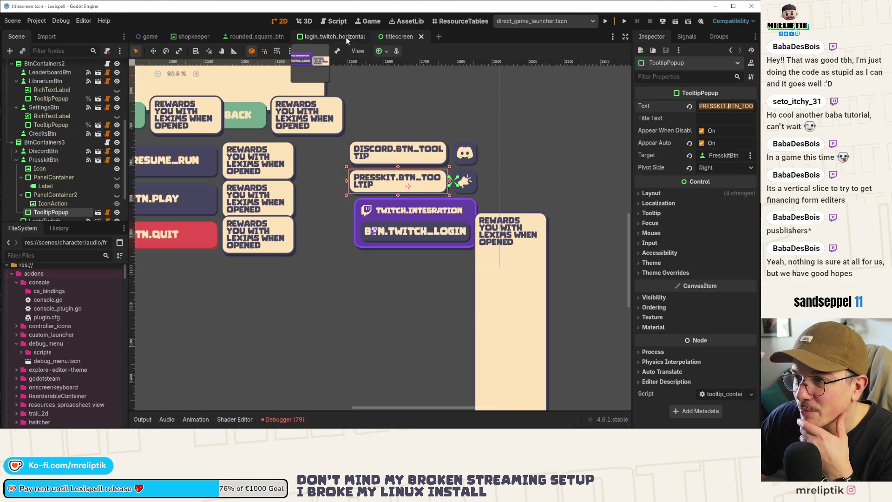
Save login_twitch_horizontal, check its tooltip placement in titlescreen, then return to it
left_click(326, 36)
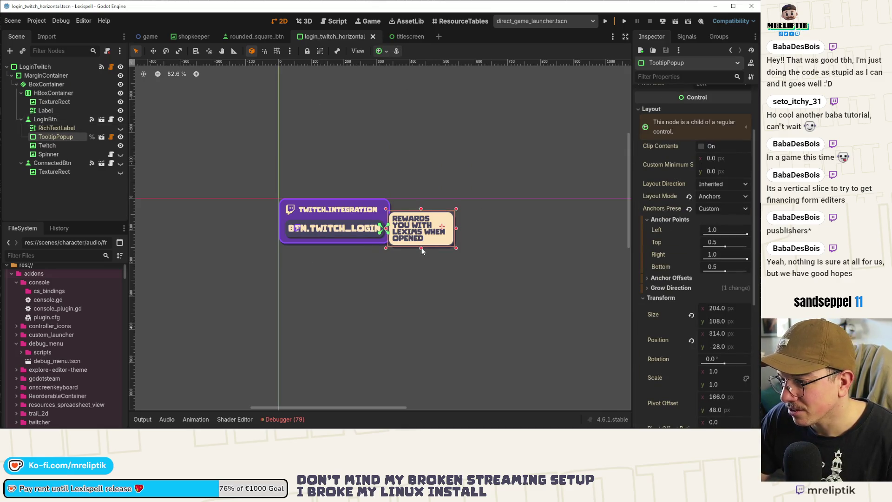
key("ctrl+s")
left_click(403, 37)
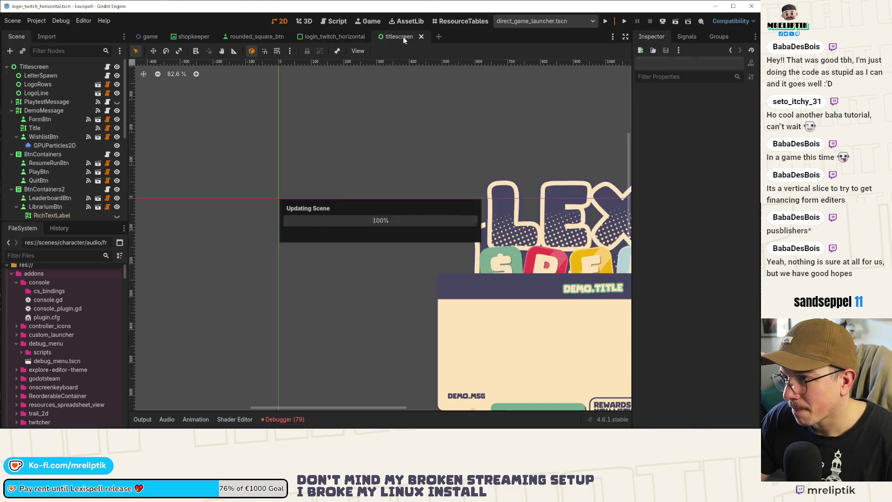
left_click(532, 241)
scroll(525, 240, "down", 4)
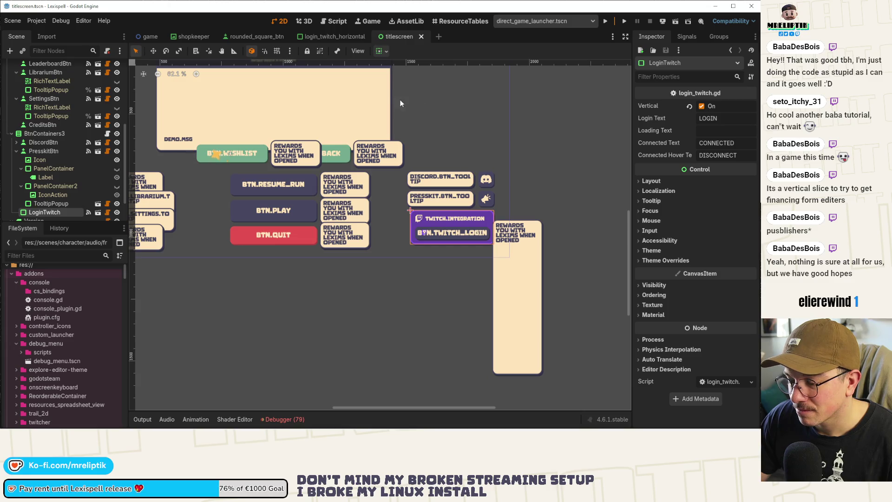
left_click(322, 37)
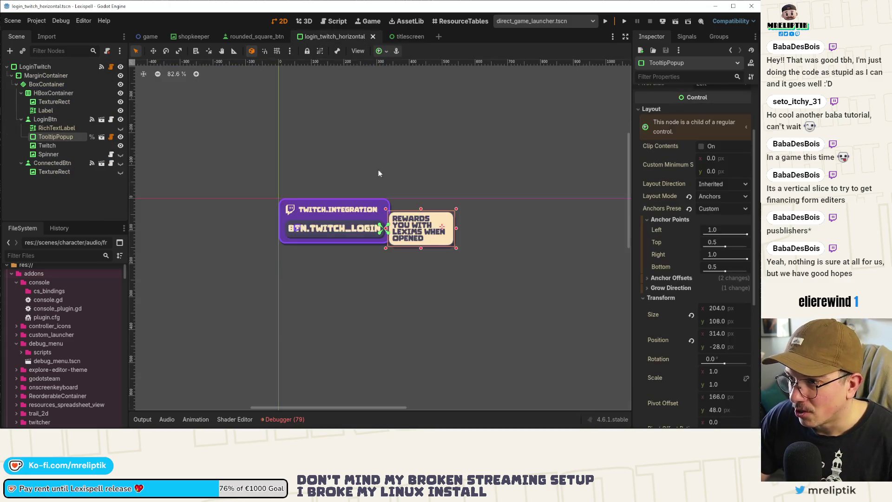
Paste PRESSKIT.BTN_TOOLTIP into LoginBtn's Text Tooltip, widen the Inspector values, and save
scroll(750, 152, "up", 3)
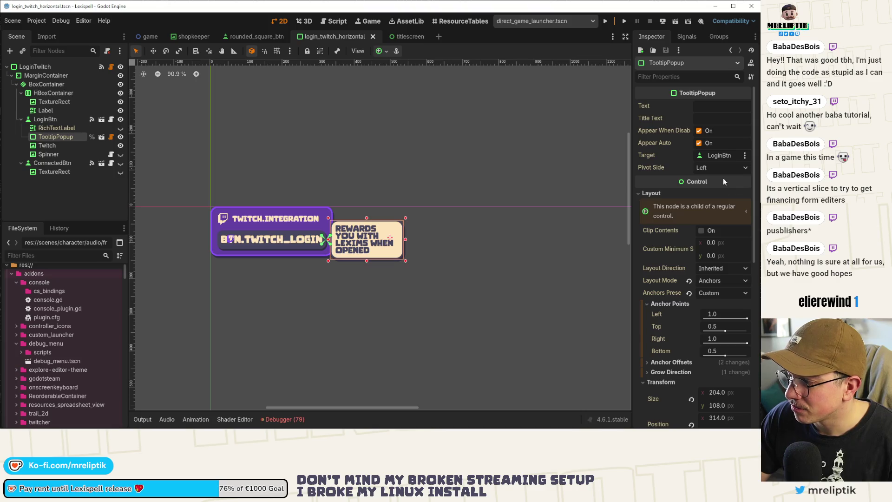
left_click(45, 119)
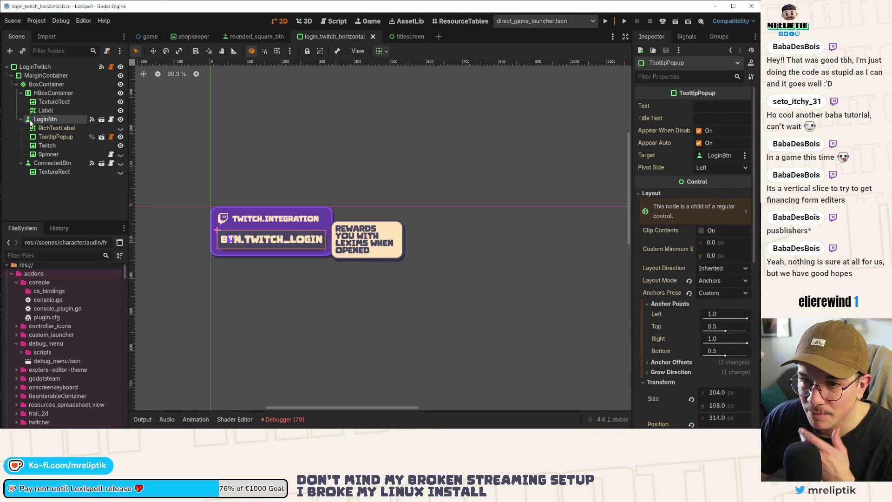
left_click(699, 120)
key("ctrl+v")
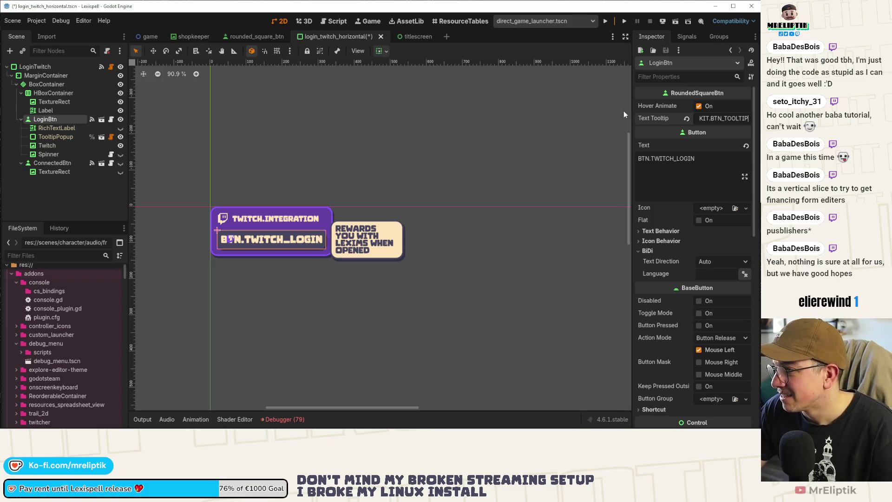
left_click_drag(633, 120, 505, 121)
key("ctrl+s")
Change the tooltip key prefix from PRESSKIT to TWITCH, giving TWITCH.BTN_TOOLTIP, then switch to the browser
double_click(717, 118)
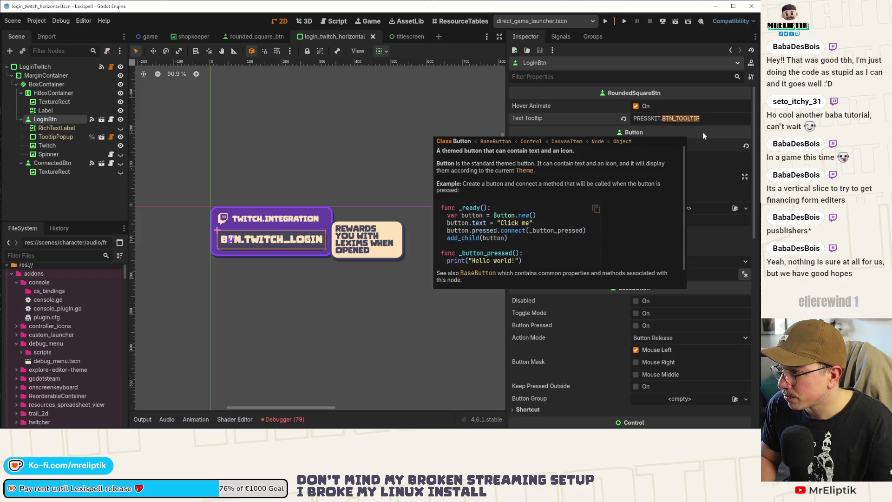
key("Home")
key("ctrl+shift+Right")
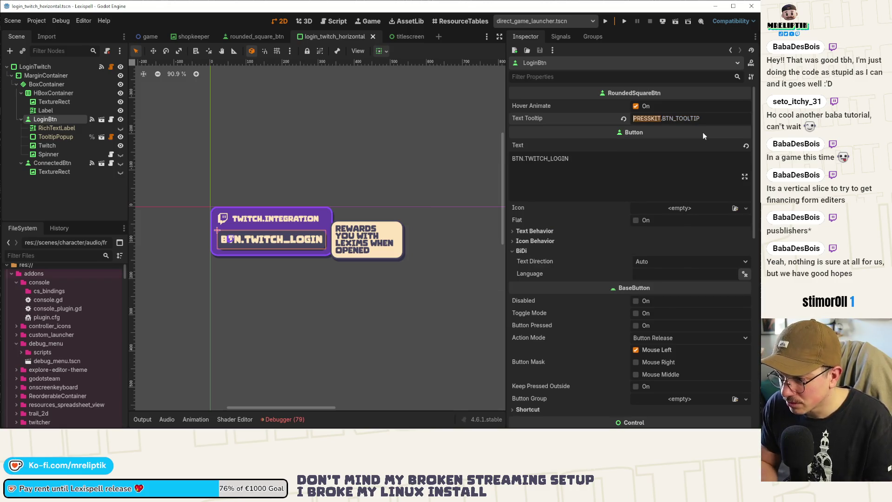
type("TWITCH")
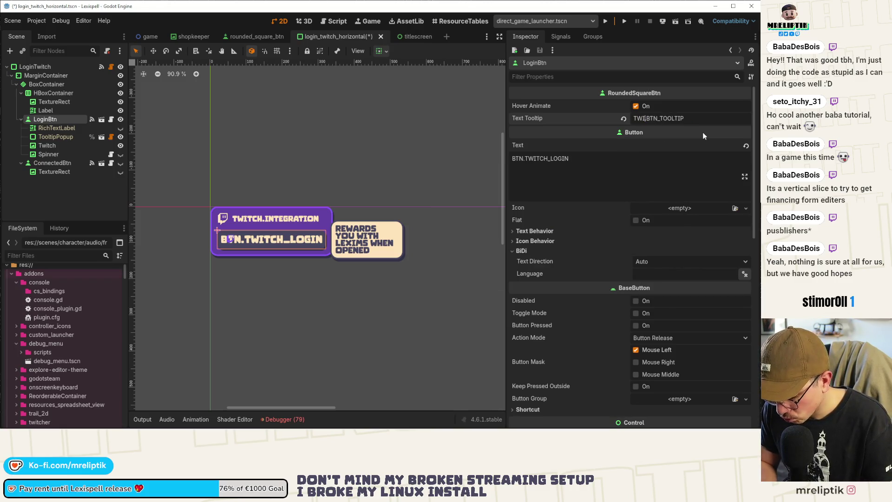
key("Return")
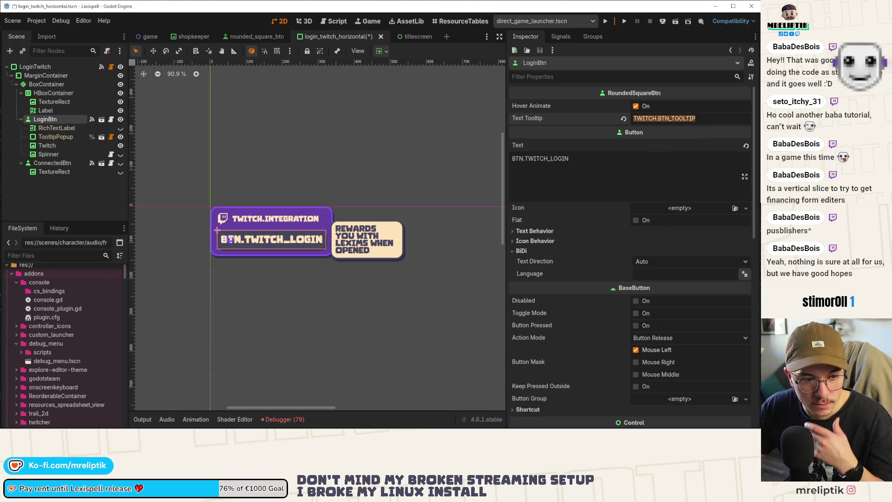
mouse_move(28, 426)
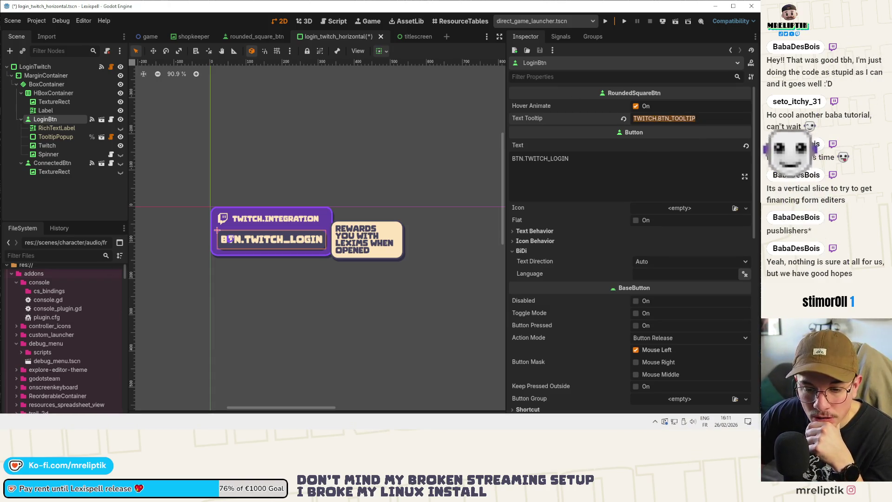
key("alt+Tab")
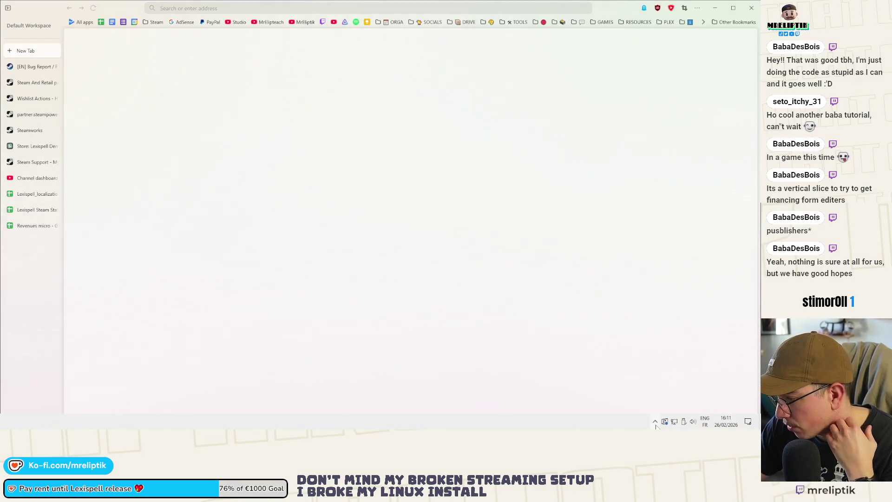
Open the Lexispell_localization sheet and add the TWITCH.BTN_TOOLTIP key in cell A41
left_click(655, 422)
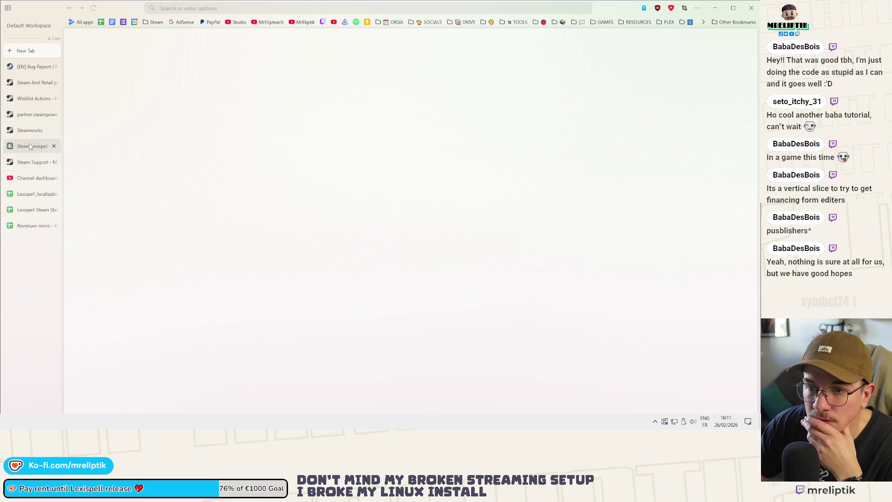
left_click(26, 200)
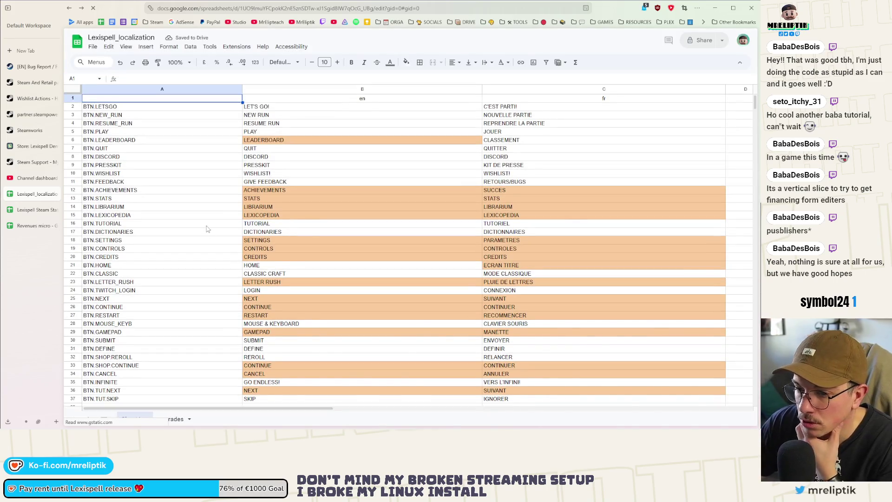
scroll(212, 233, "down", 5)
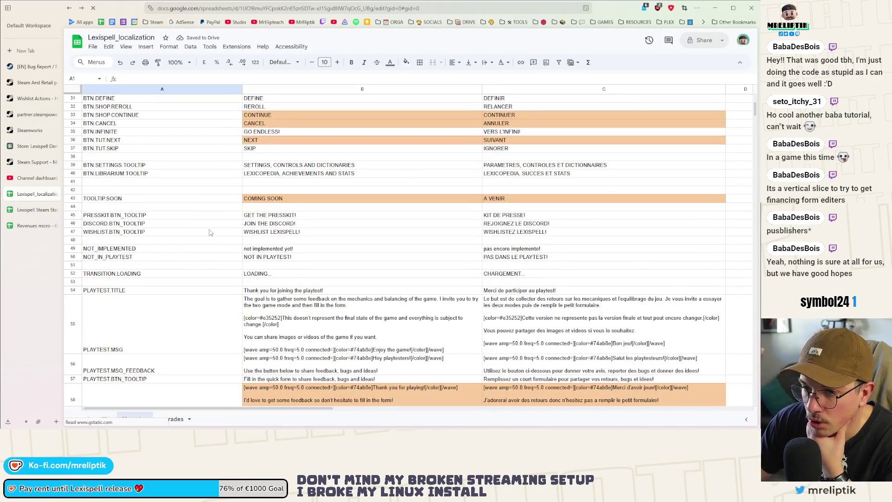
left_click(129, 184)
type("TWITCH.BTN_TOOLTIP")
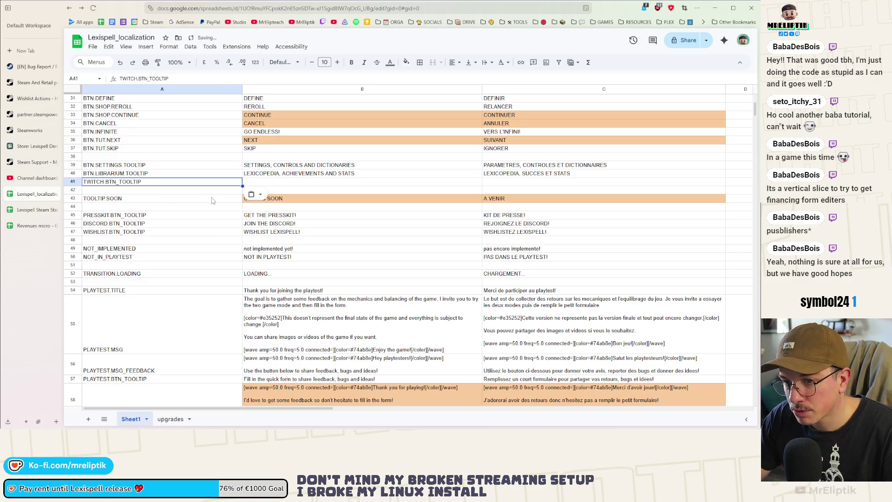
key("Return")
Type 'CONNECT TO TWITCH TO GET VIEWERS WORD SUGGESTIONS AND VOTES IN THE SHOP' into B41
left_click(259, 184)
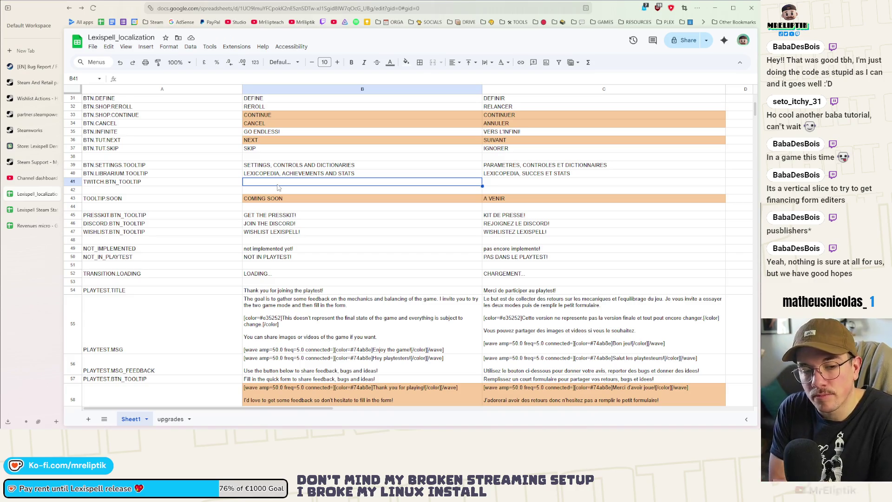
type("CONNECT TO")
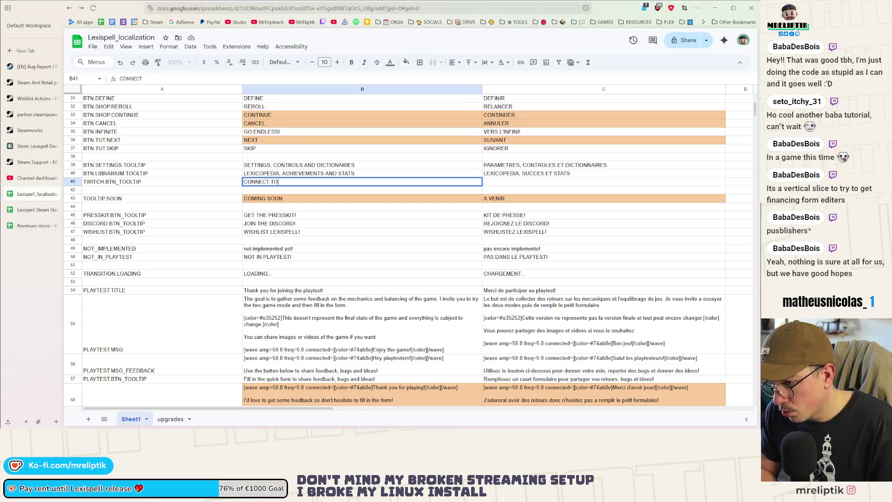
type(" TWITCH TO GET VIEWERS")
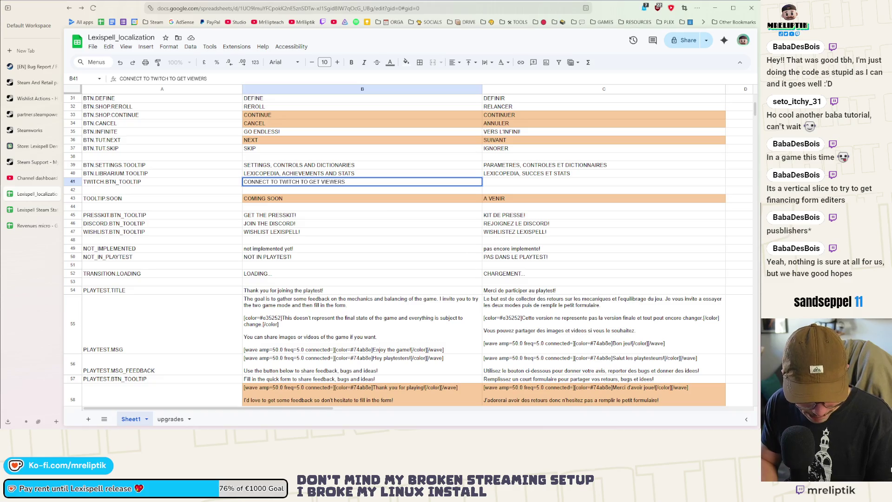
type(" WORD")
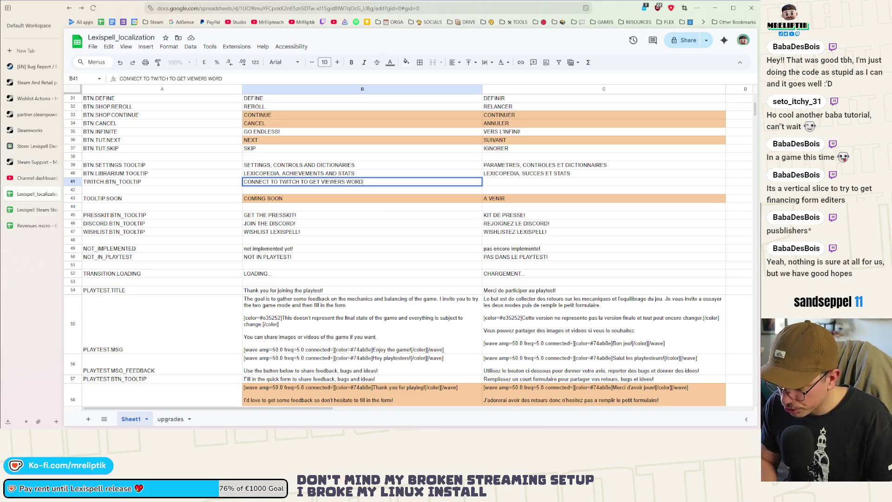
key("BackSpace")
key("BackSpace")
key("BackSpace")
type("S")
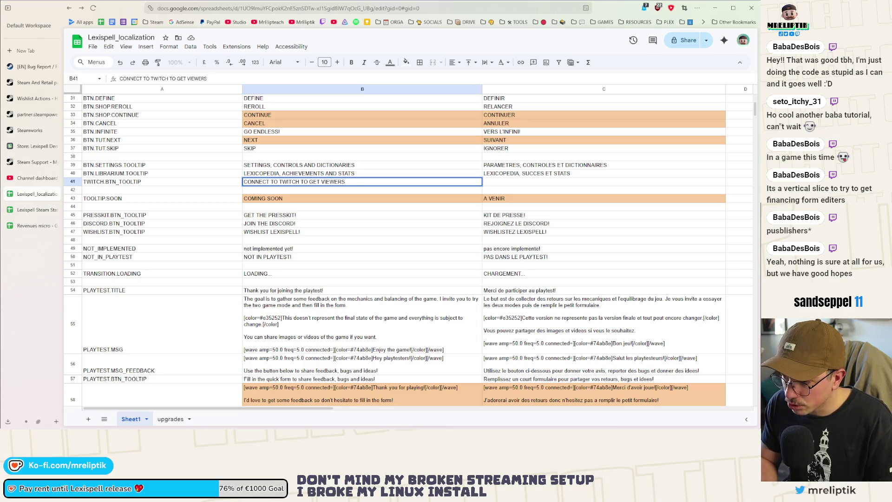
type(" WORD ")
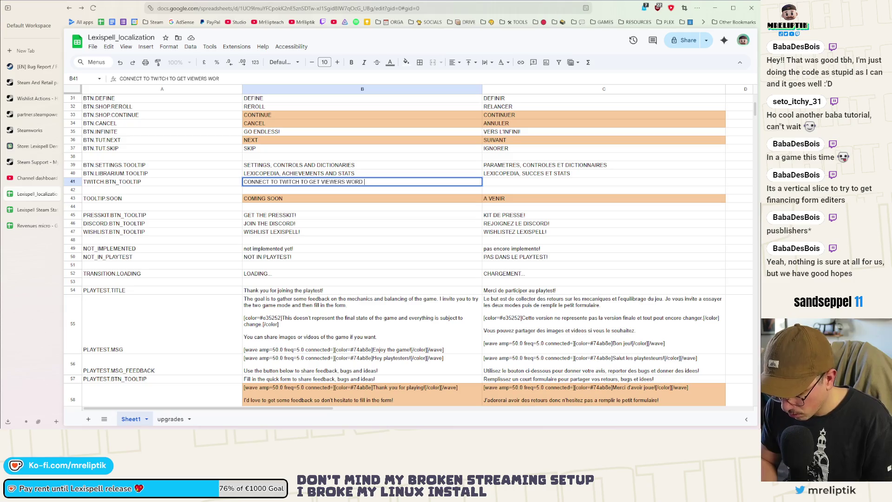
type("SUGGESTIONS AND VOTES IN THE SHGOP")
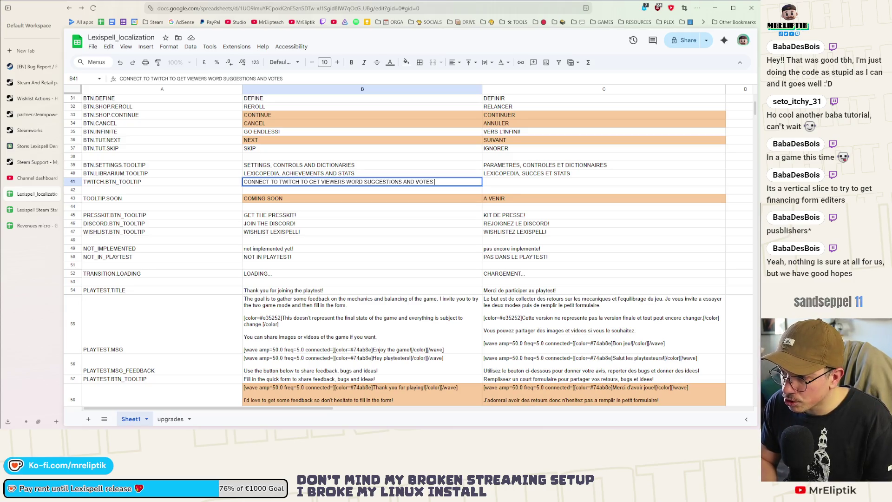
key("BackSpace")
key("BackSpace")
key("BackSpace")
type("OP")
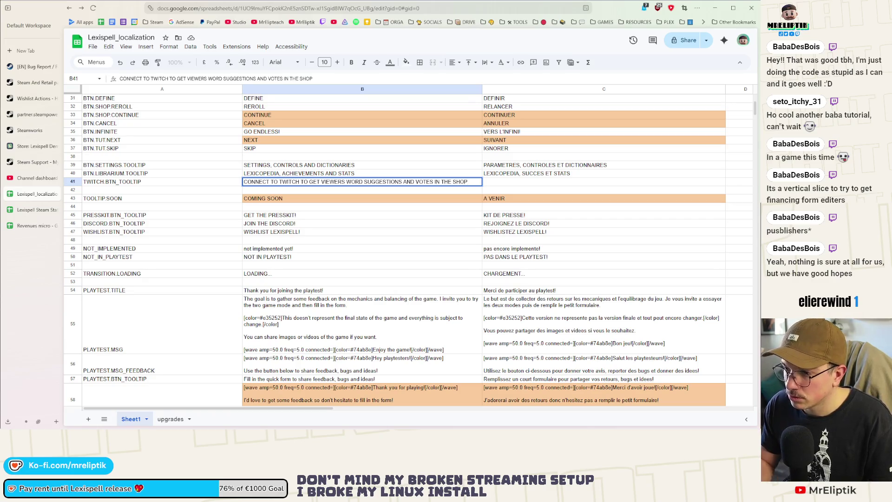
key("Tab")
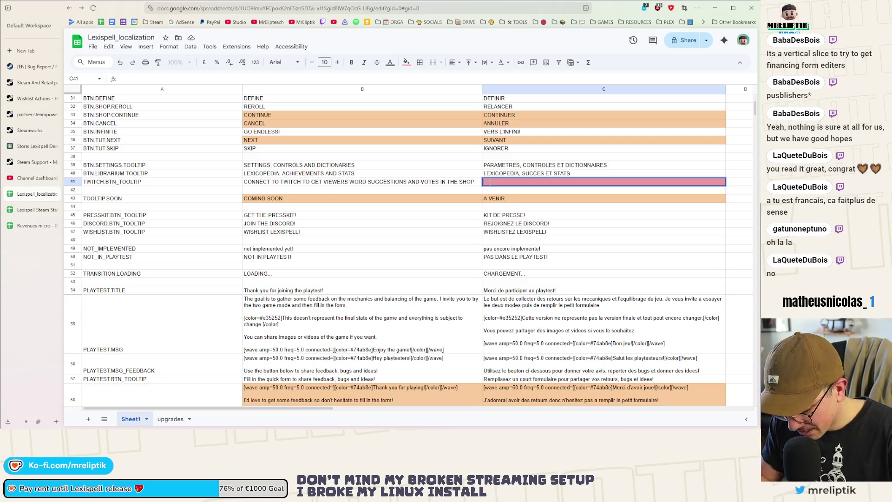
Enter the French tooltip in C41, using SPECTATEURS instead of VIEWERS, ending 'VOTES DANS LE MAGASIN'
type("SE CONNECTER A TWI")
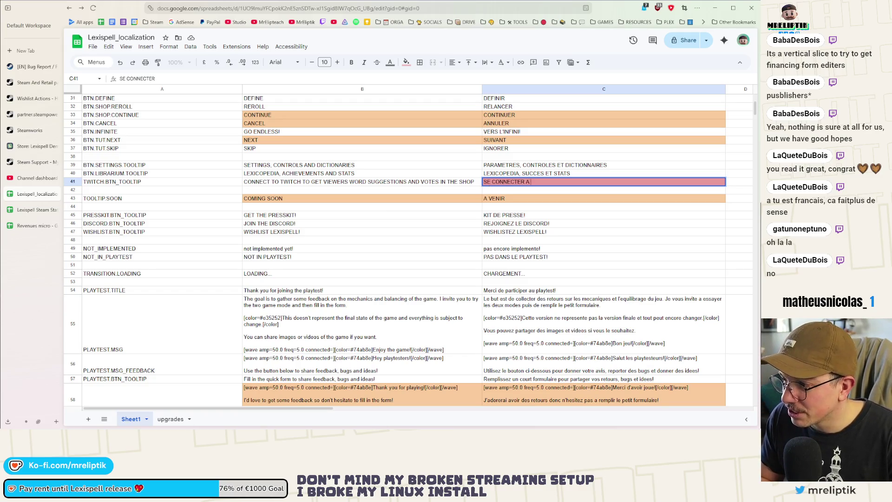
type("TCH POUR AVO")
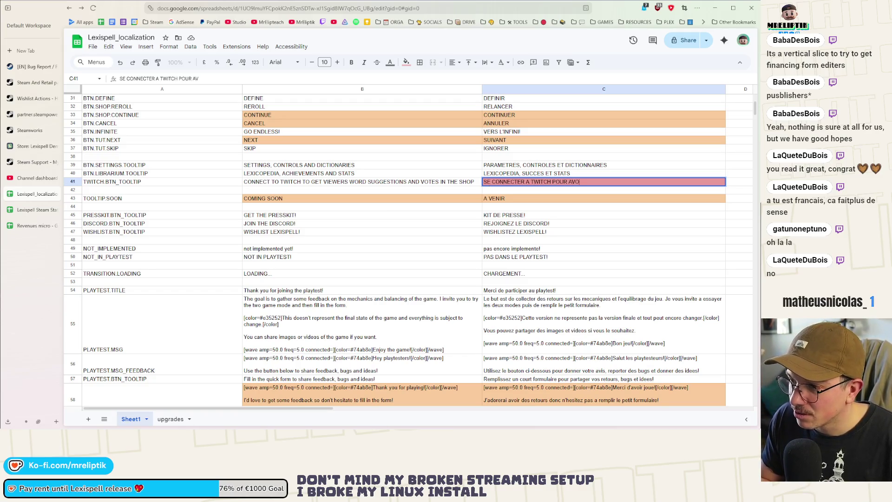
type("IR LES ")
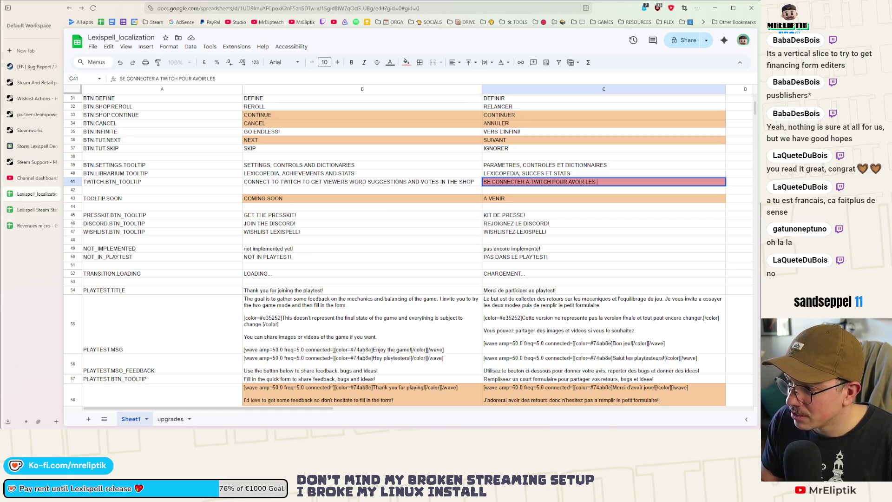
type("SUG")
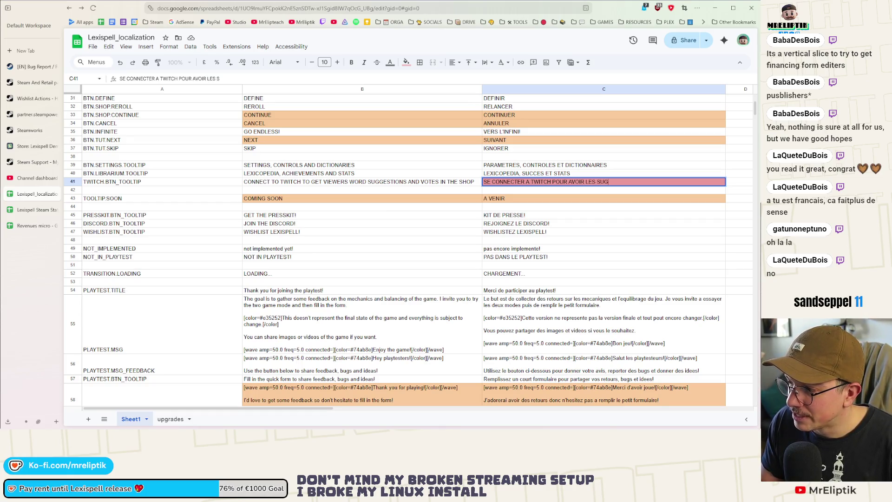
type("GESTIONS")
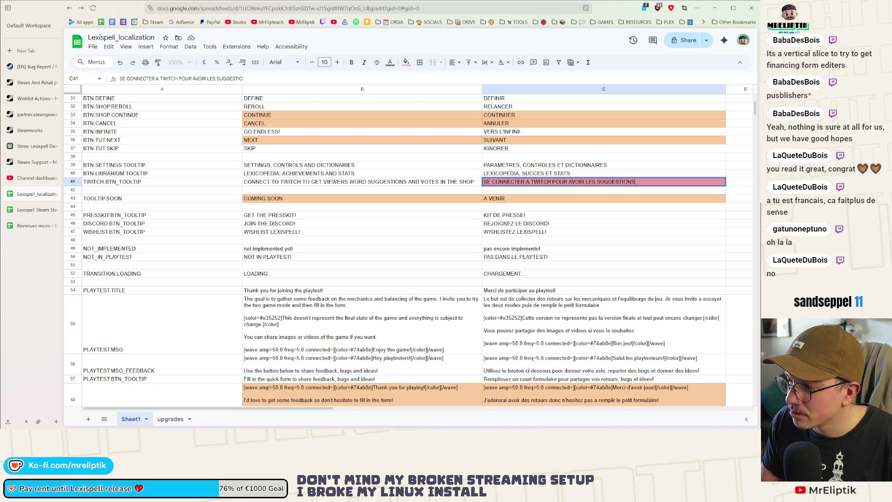
type(" DES VIEWERS")
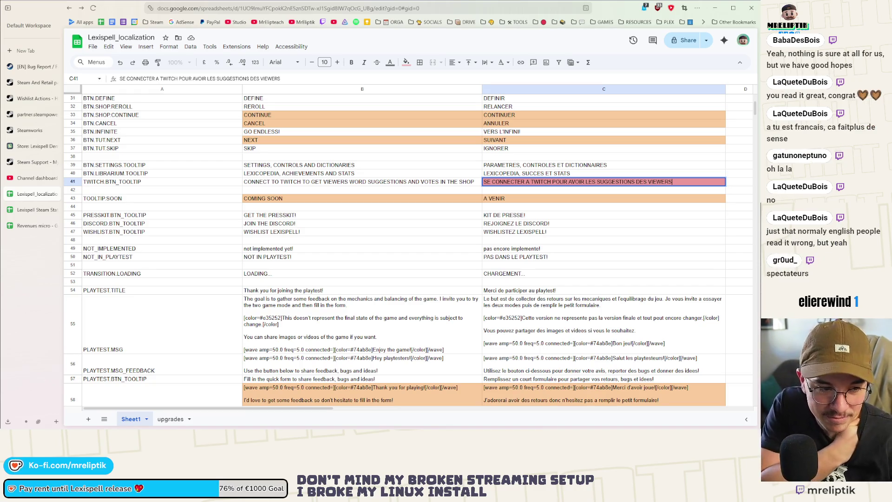
key("ctrl+shift+Left")
type("SPECTAT")
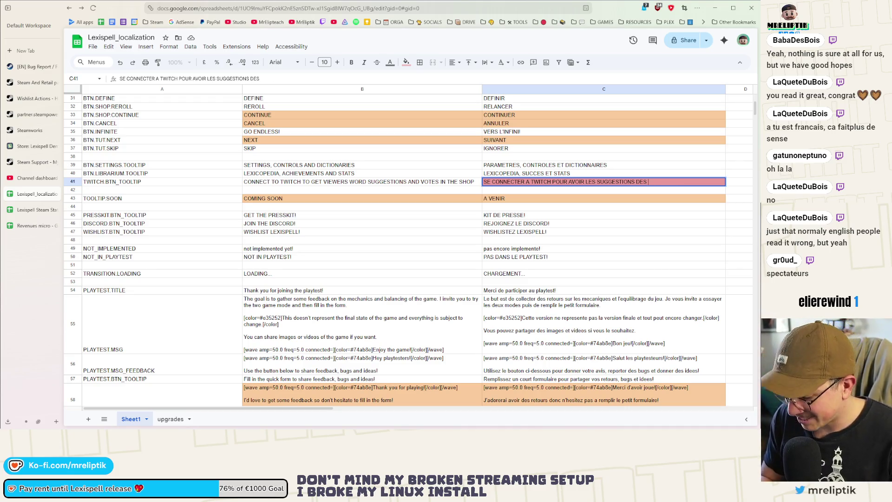
type("EURS")
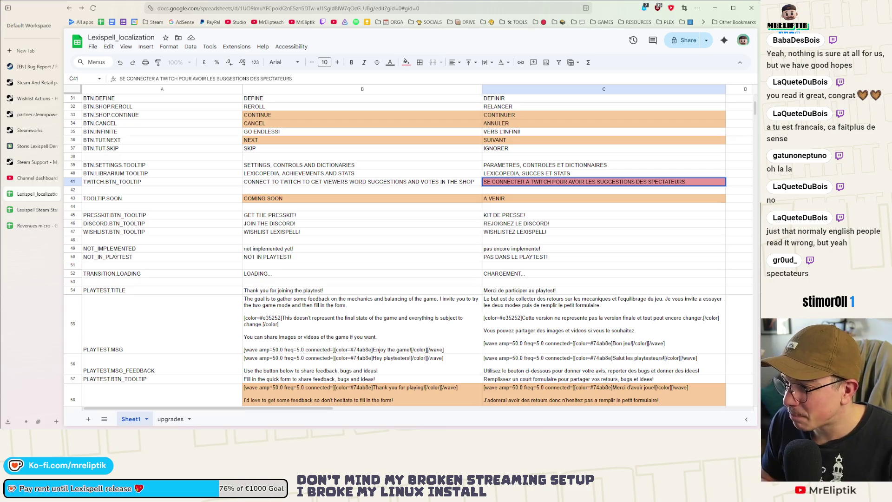
type(" ET LEURS ")
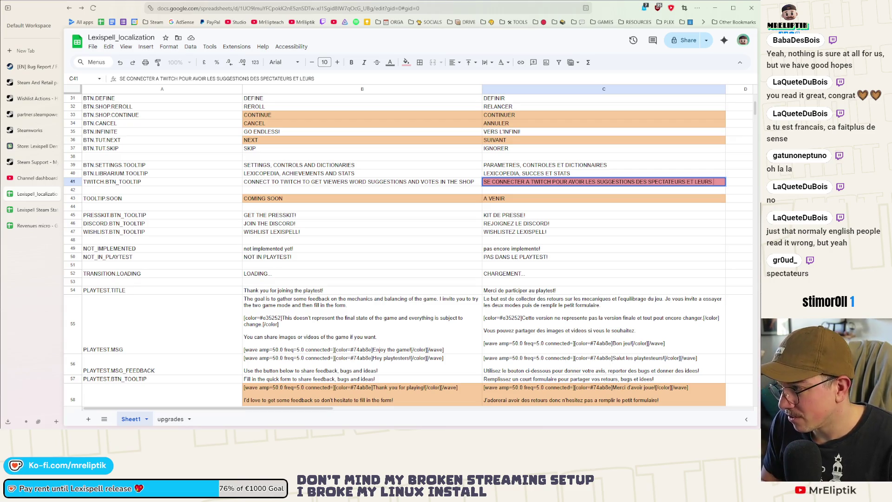
type("VOTES DANS LE MAGASIN")
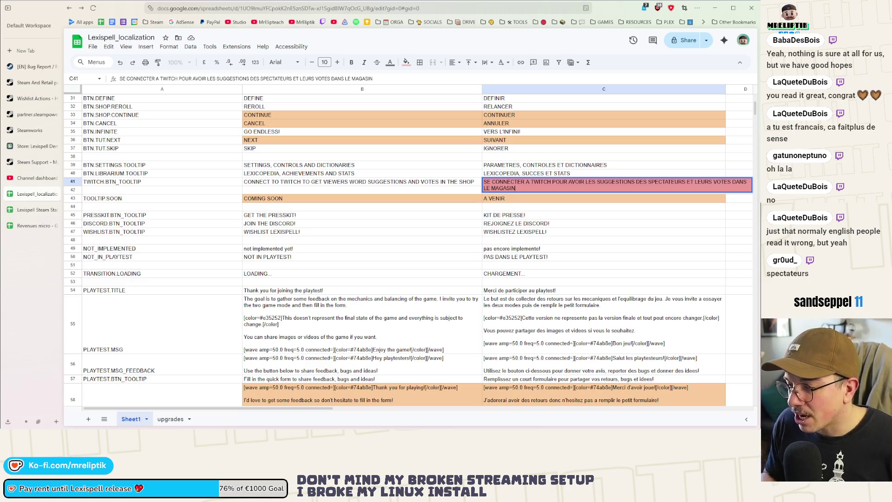
key("shift+Up")
left_click(481, 225)
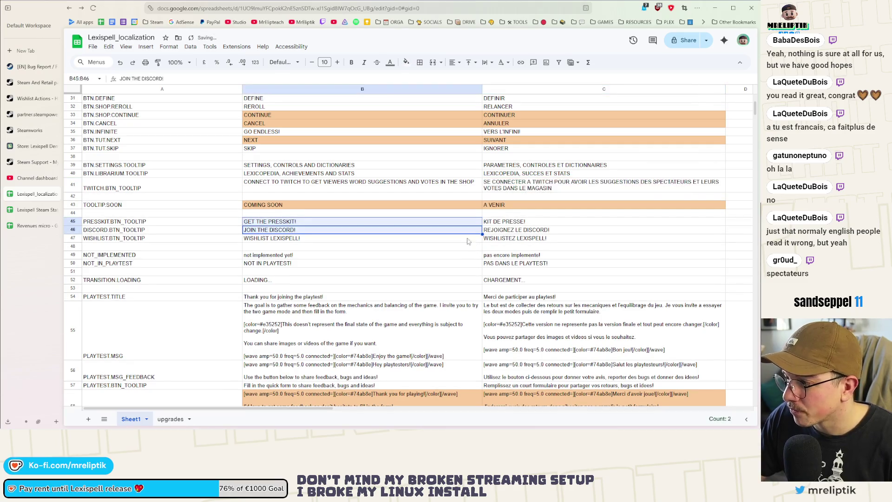
Download the updated localization sheet through File > Download and return to Godot
left_click(95, 51)
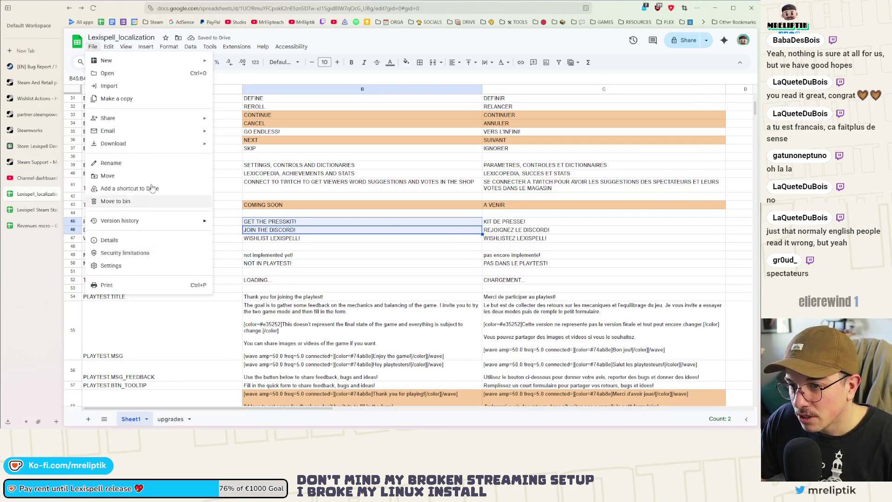
mouse_move(111, 144)
left_click(237, 201)
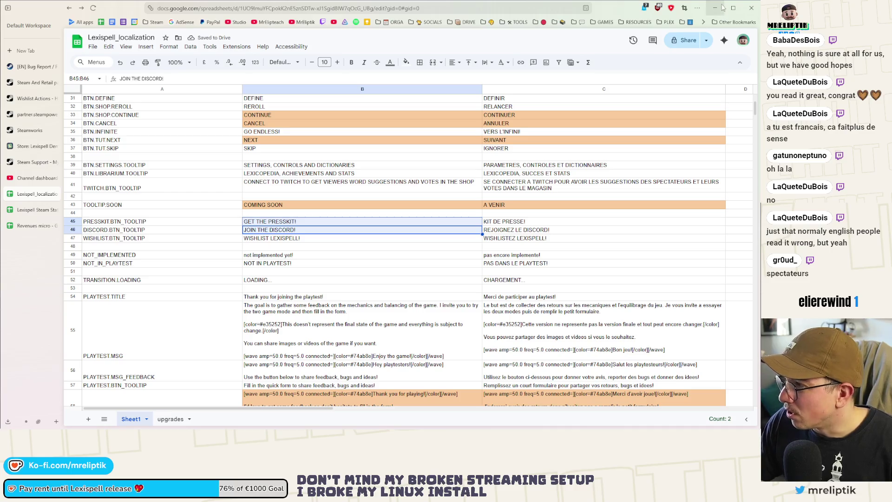
key("alt+Tab")
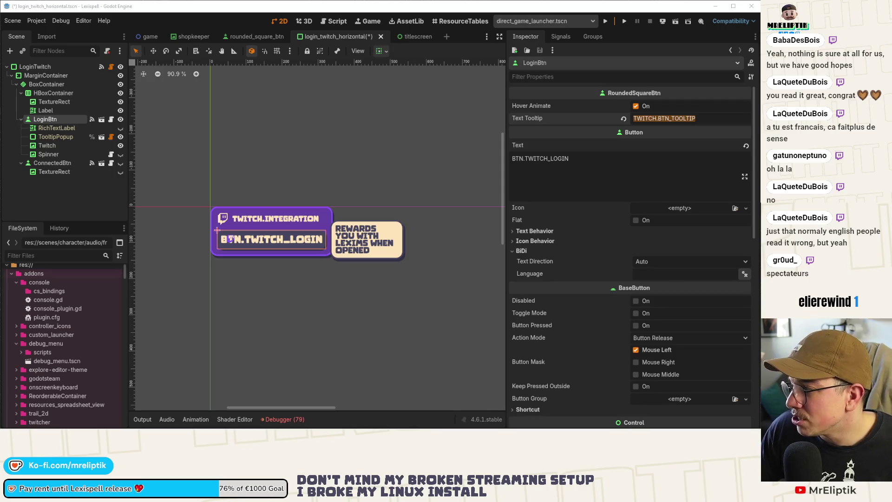
Deselect on the canvas, check the downloaded sheet in the file manager, and widen the scene canvas
left_click(347, 128)
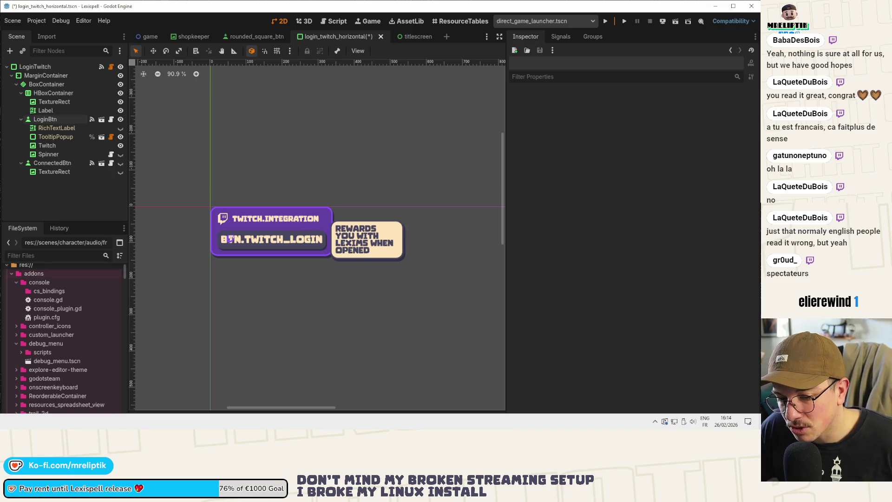
key("alt+Tab")
key("alt+Tab")
key("super+e")
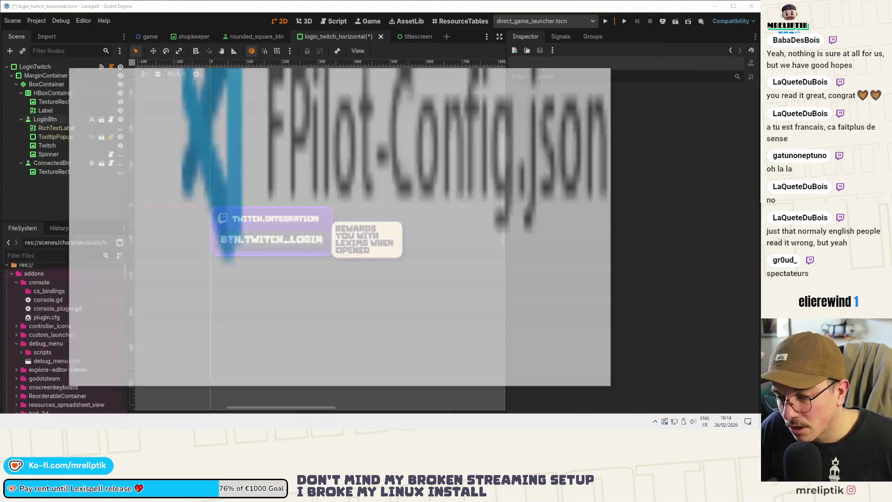
key("alt+F4")
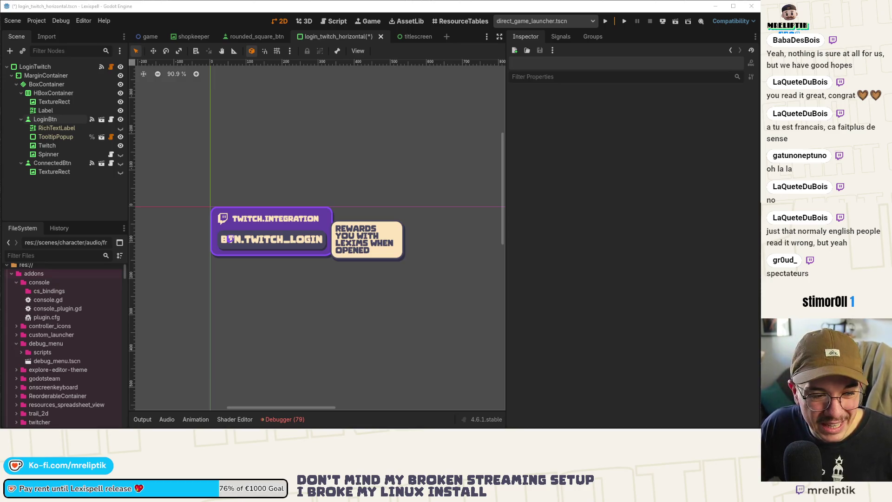
mouse_move(716, 427)
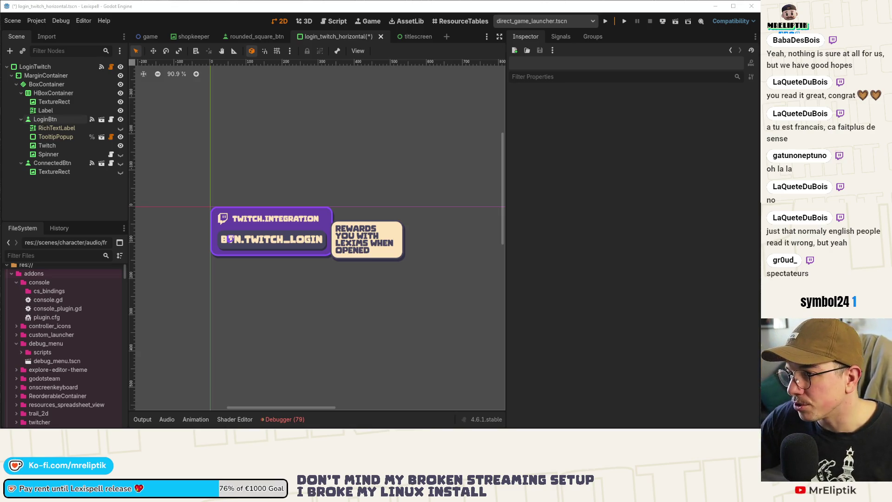
left_click_drag(505, 102, 582, 101)
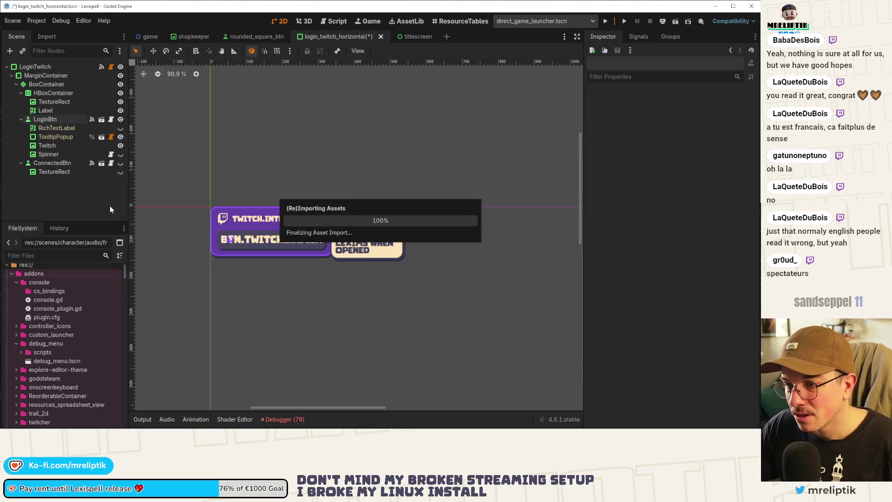
scroll(260, 205, "down", 3)
Run the game with F5, pause it to view the Twitch login tooltip, then return to 2D
key("F5")
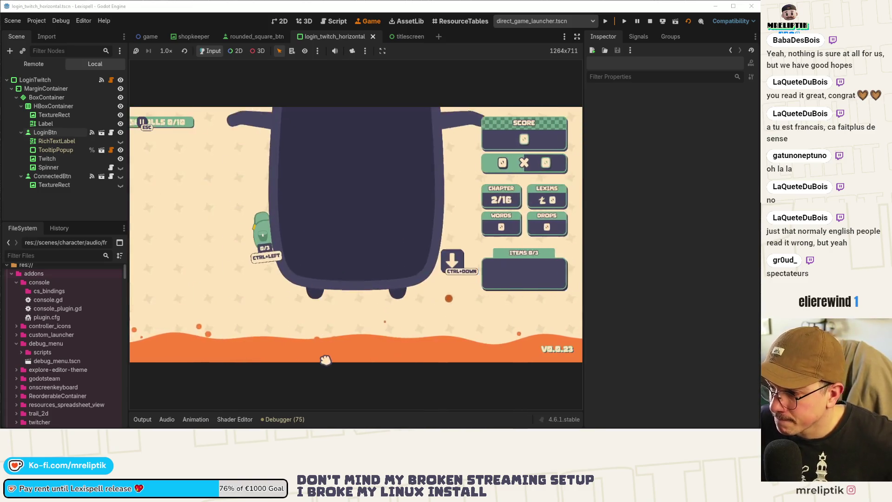
key("Escape")
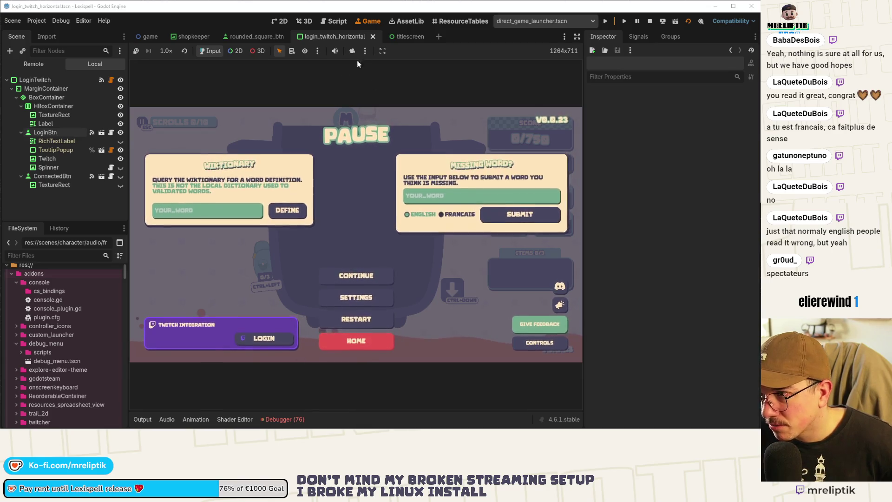
left_click(280, 22)
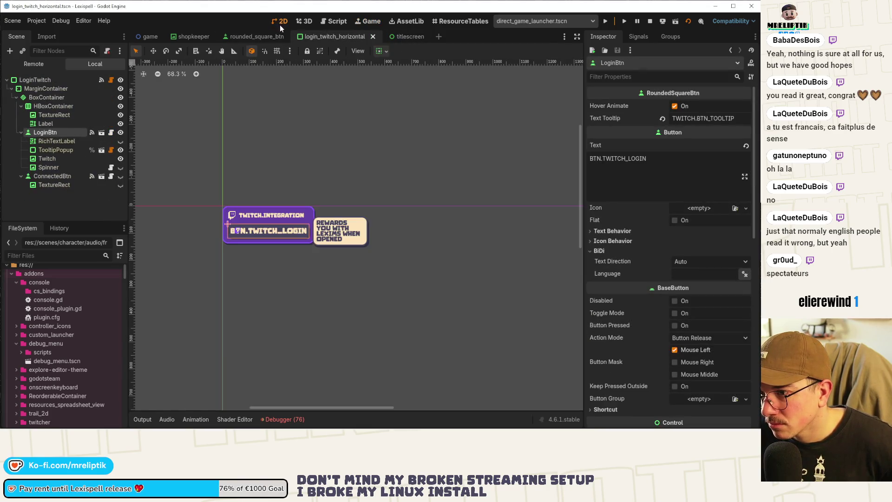
On the LoginTwitch root, turn Vertical on then off, saving each time, so it stays horizontal
left_click(56, 80)
left_click(675, 107)
key("ctrl+s")
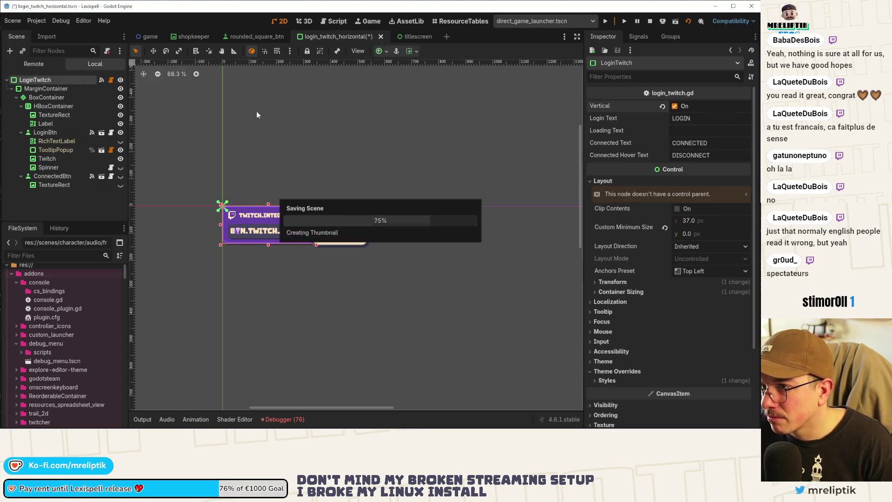
left_click(675, 106)
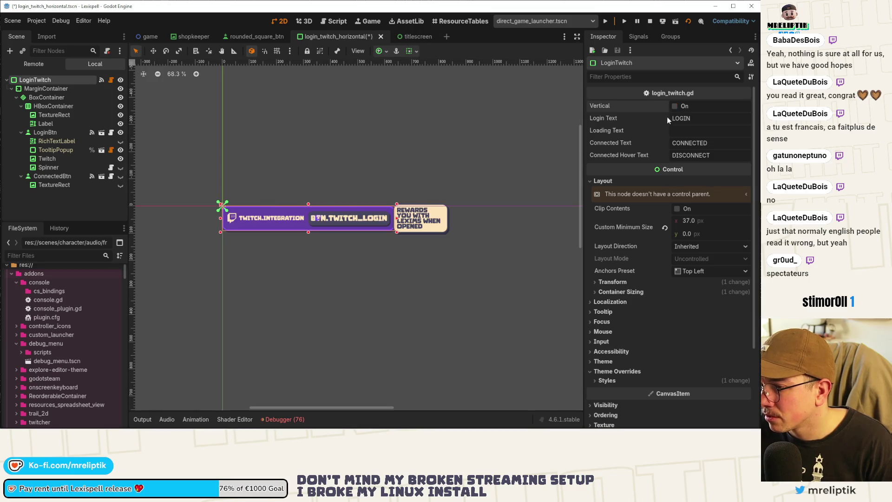
key("ctrl+s")
Glance at the shopkeeper and rounded_square_btn scenes, return to login_twitch_horizontal, and show the running game
left_click(203, 37)
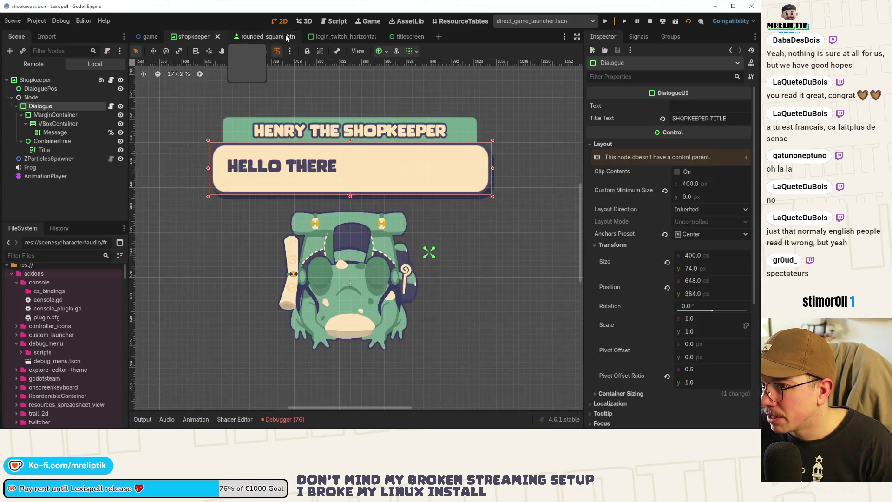
left_click(286, 36)
left_click(335, 37)
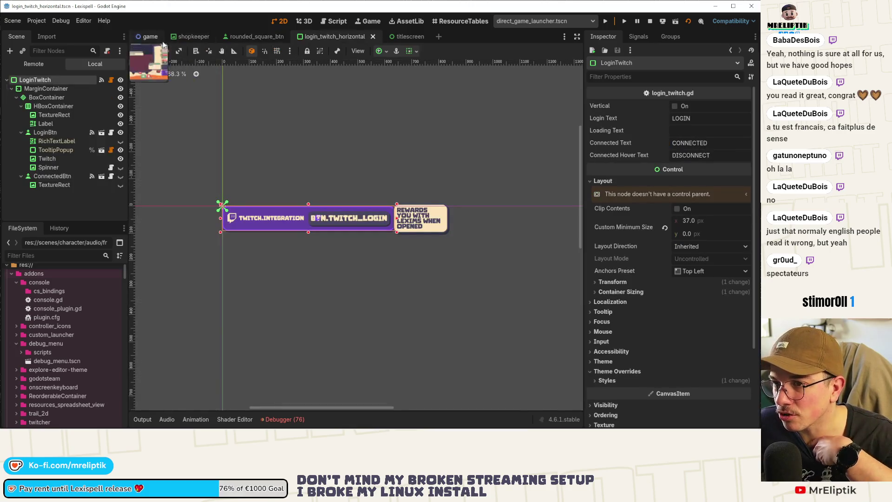
left_click(371, 21)
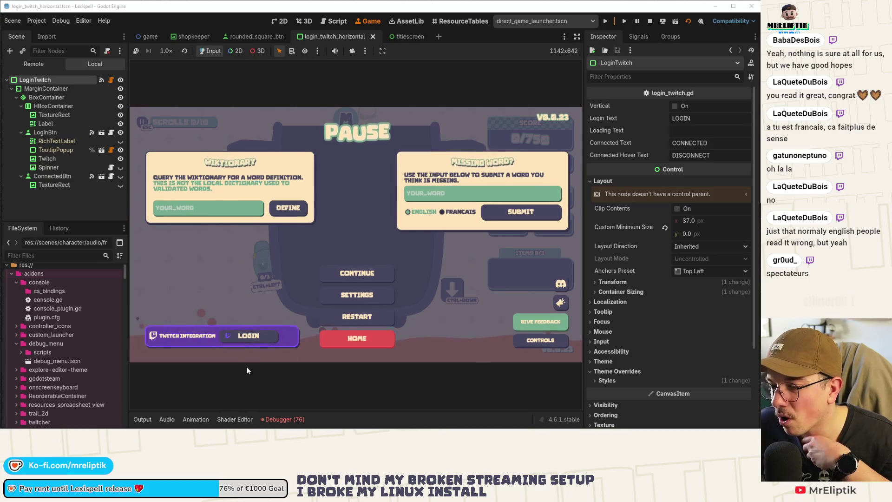
left_click(651, 22)
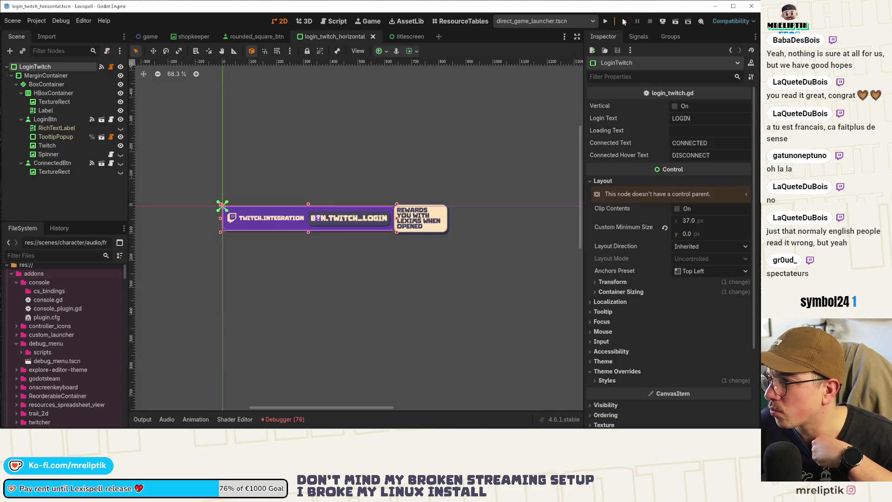
left_click(623, 22)
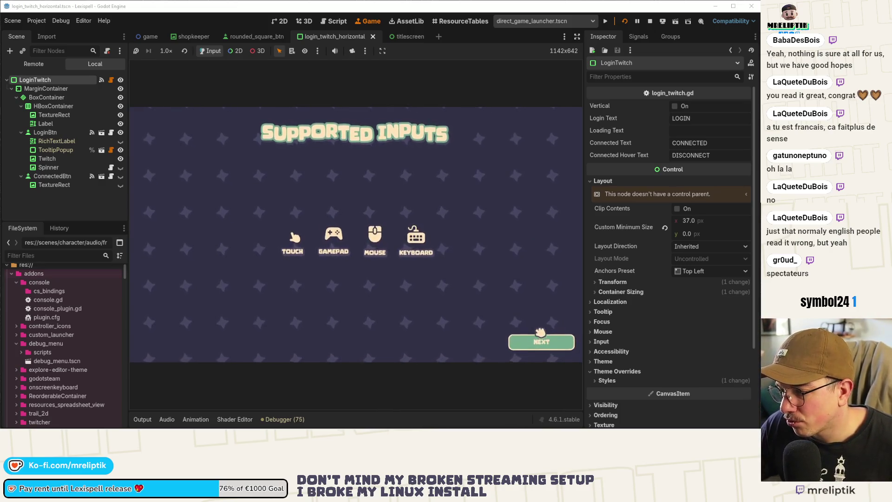
left_click(547, 342)
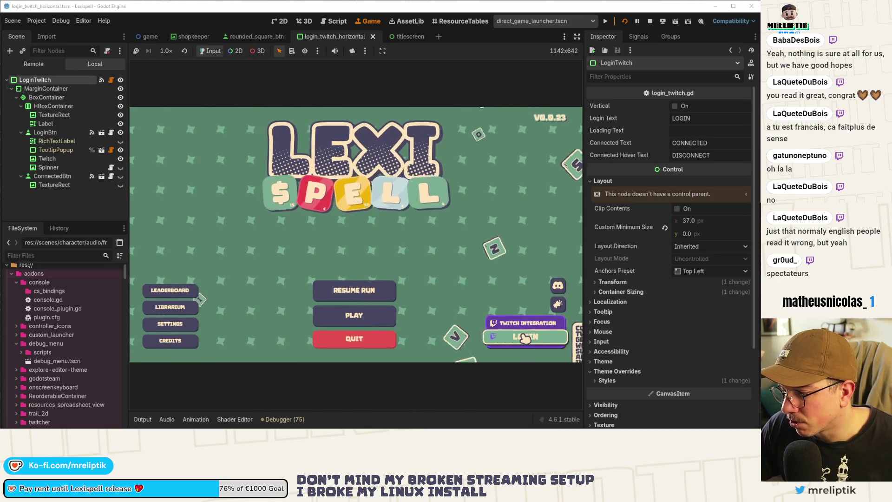
left_click(162, 326)
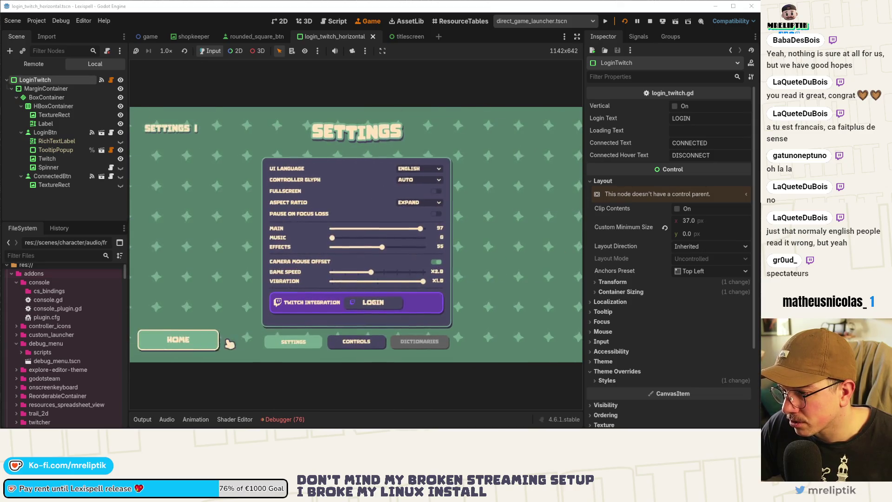
left_click(368, 305)
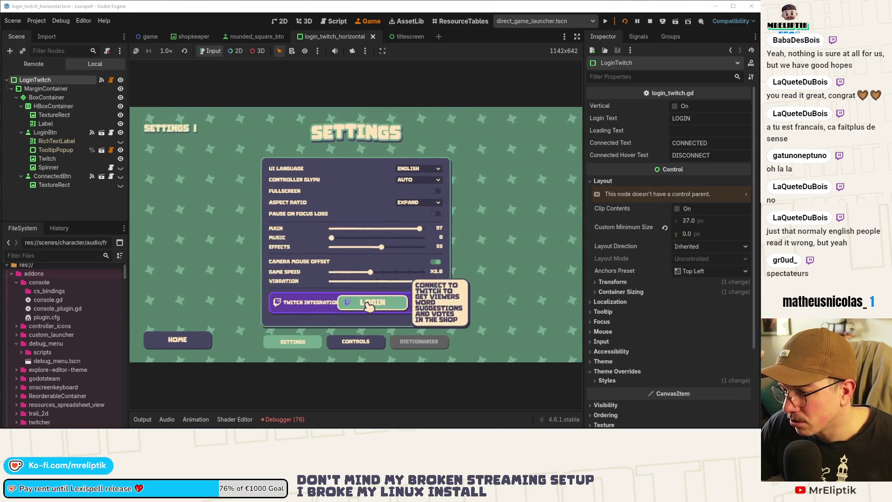
left_click(368, 304)
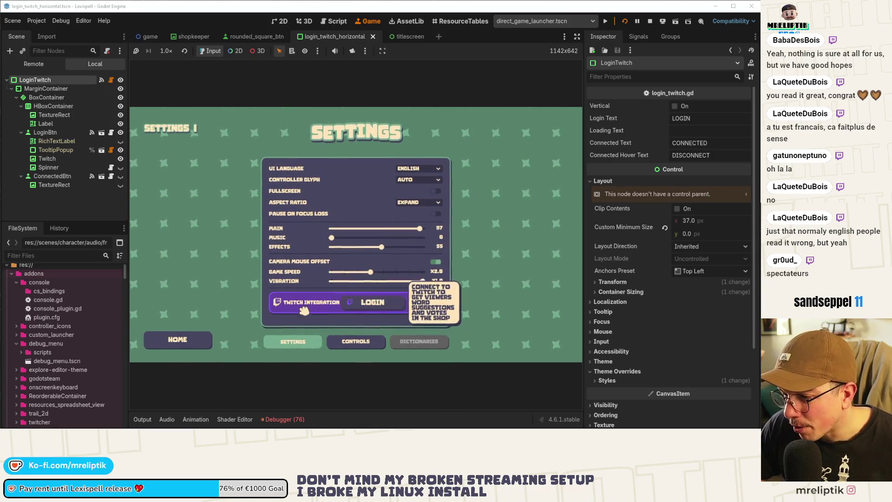
left_click(178, 340)
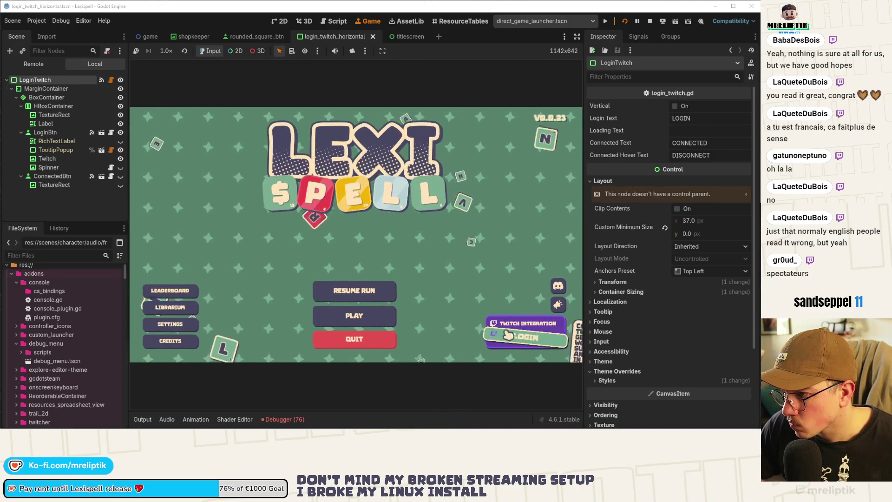
left_click(651, 22)
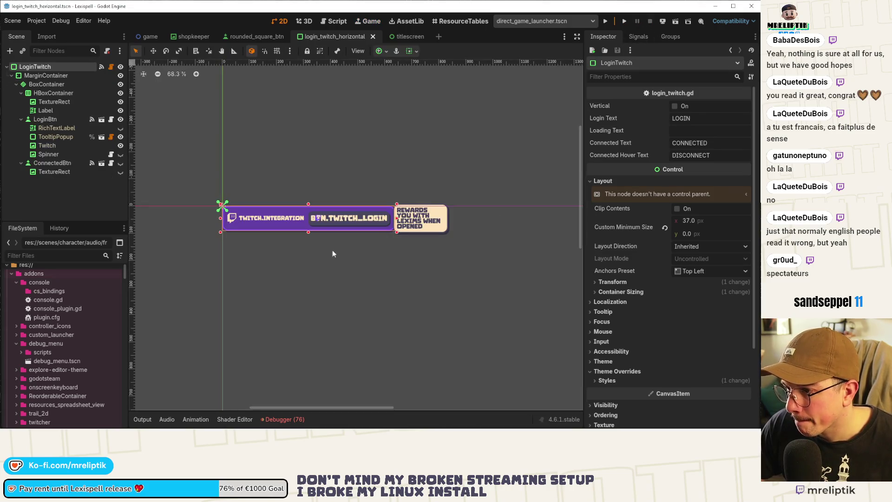
Widen the TooltipPopup to size x 295 so its text wraps onto two lines
left_click(413, 231)
scroll(414, 274, "up", 5)
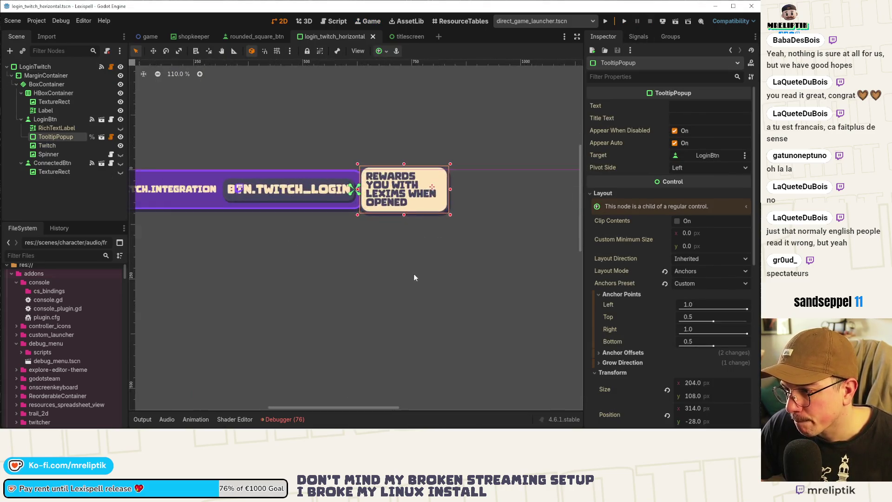
left_click_drag(367, 179, 429, 180)
scroll(302, 228, "down", 5)
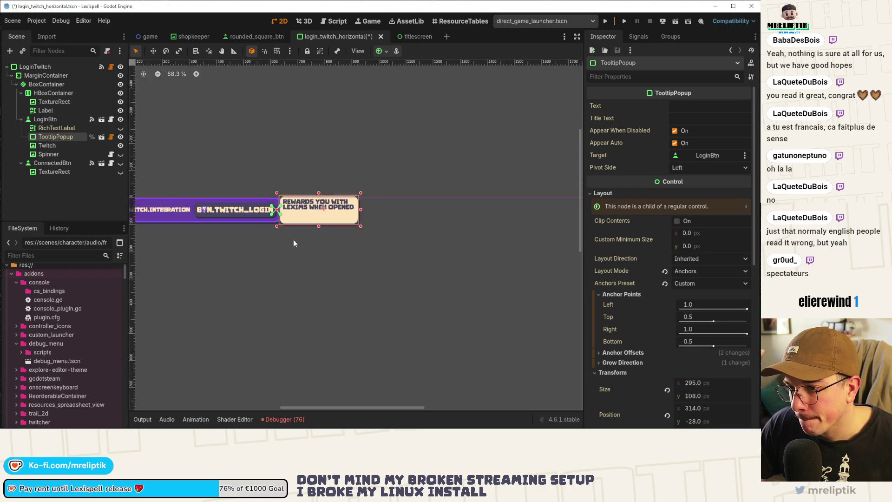
scroll(664, 337, "down", 6)
Check the tooltip's Theme Overrides > Styles panel, recentre the canvas, and select LoginBtn
left_click(607, 279)
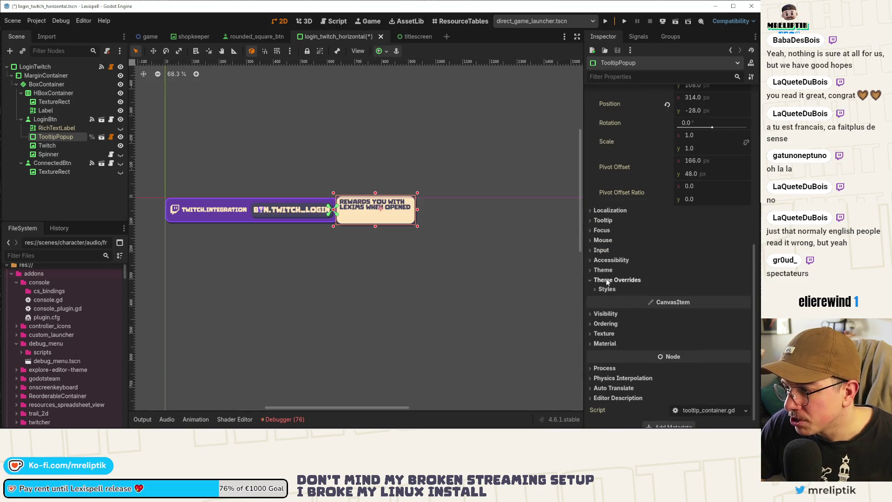
left_click(607, 289)
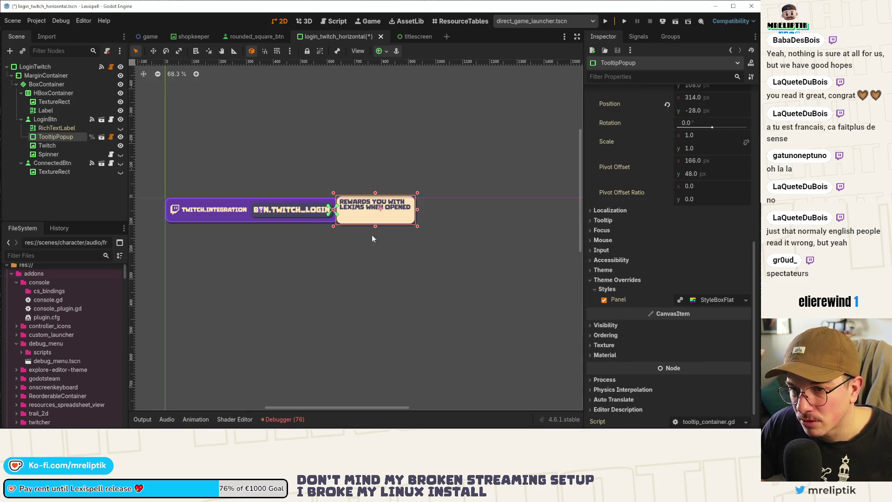
left_click(74, 127)
left_click(70, 137)
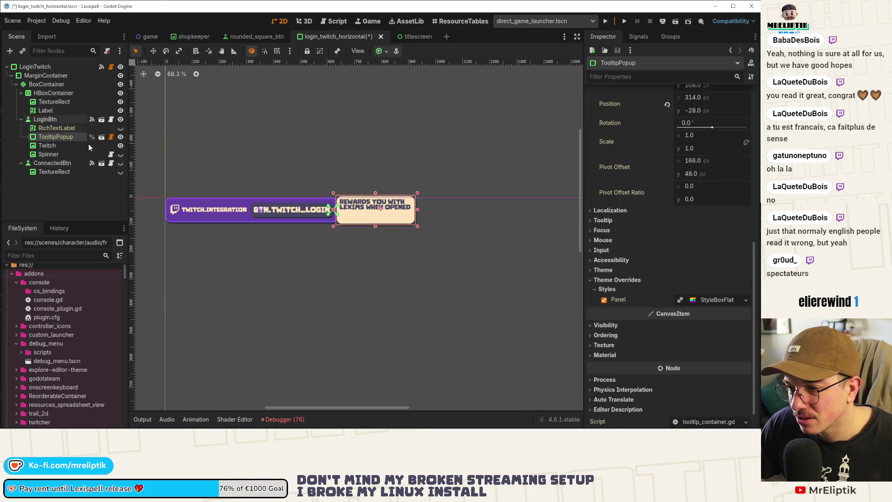
scroll(383, 220, "up", 3)
mouse_move(238, 247)
left_mouse_down()
mouse_move(416, 285)
mouse_move(333, 281)
mouse_move(383, 272)
left_mouse_up()
left_click(355, 227)
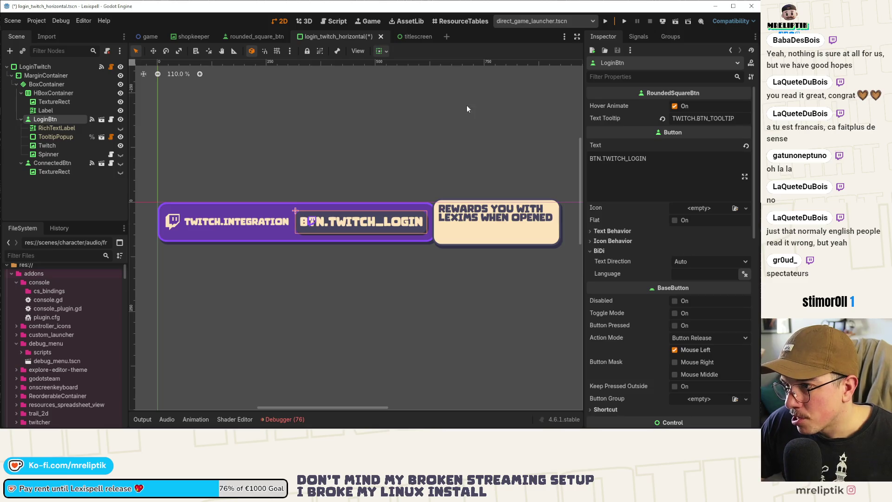
Save the login scene and open settings.tscn through Quick Open Scene
key("ctrl+s")
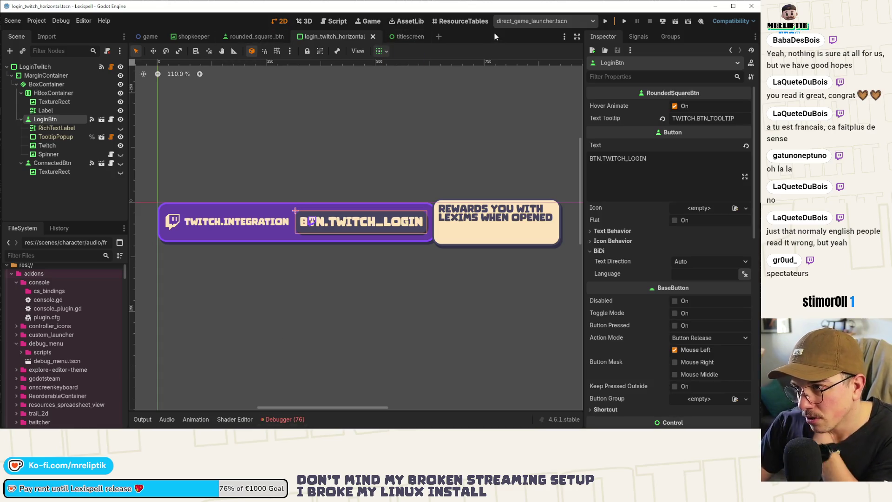
key("ctrl+shift+o")
type("sett")
key("Return")
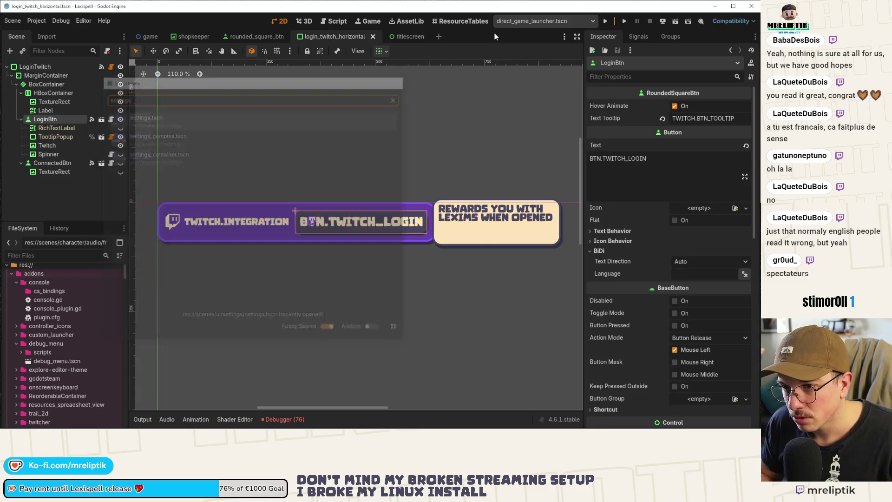
Select the LoginTwitch instance in settings, then open login_twitch.gd from the login_twitch_horizontal scene
scroll(342, 171, "down", 5)
scroll(370, 245, "up", 8)
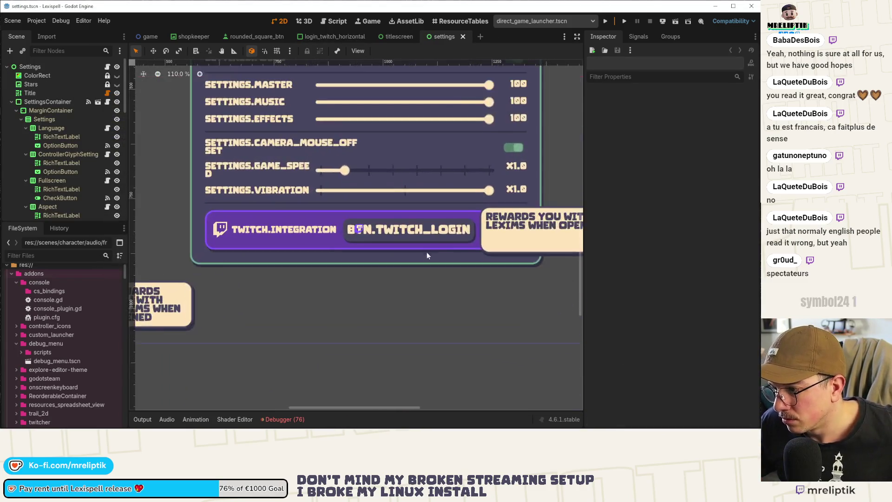
left_click(334, 241)
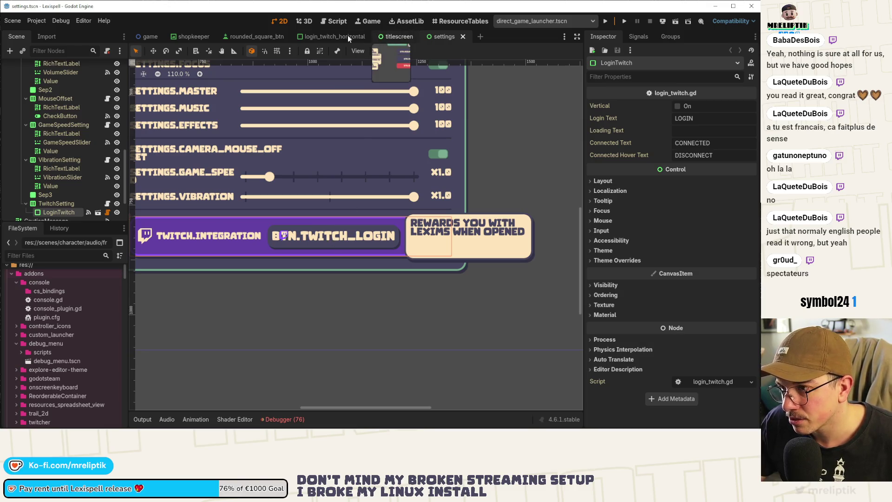
left_click(327, 35)
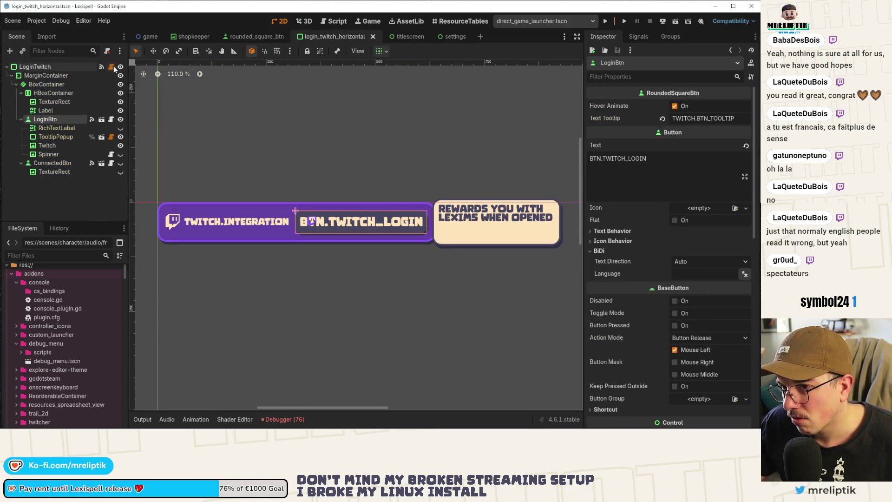
left_click(111, 67)
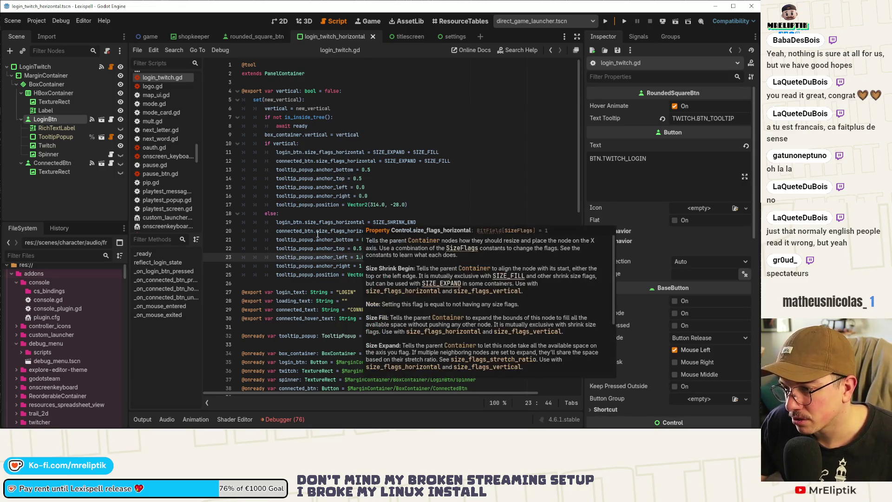
Look up the SIZE_SHRINK_END docs in login_twitch.gd, then go back to the 2D canvas
mouse_move(396, 219)
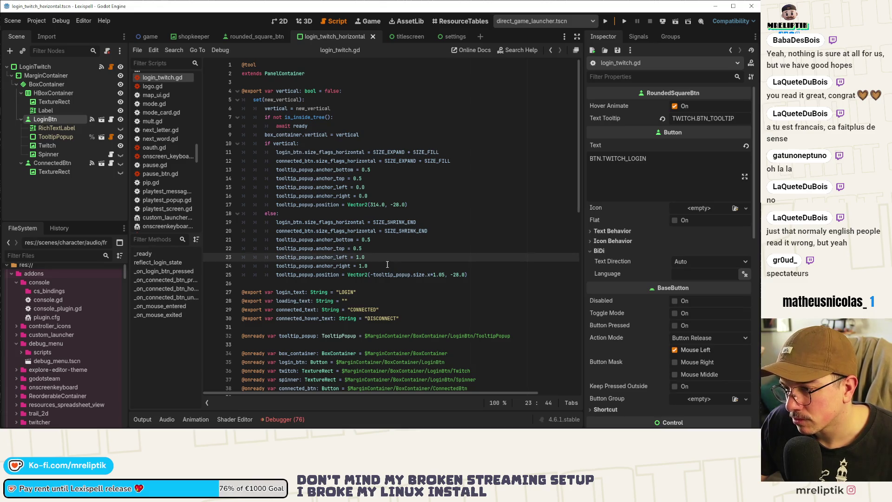
double_click(396, 222)
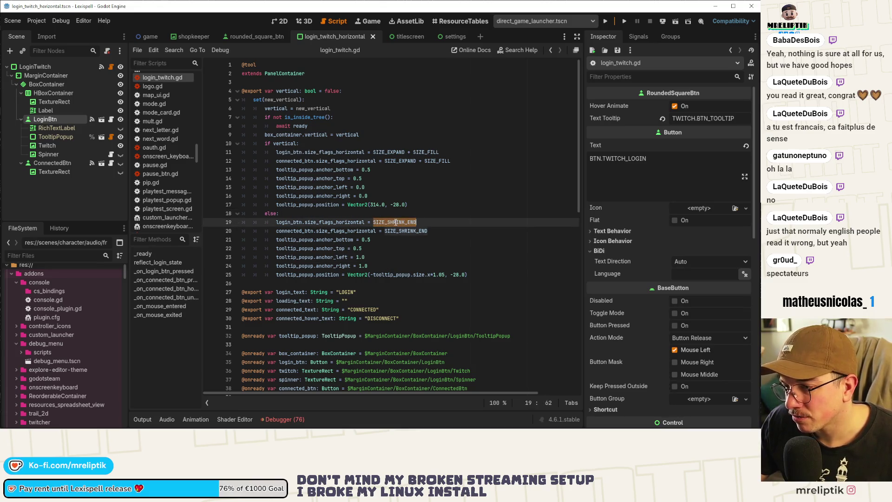
mouse_move(396, 222)
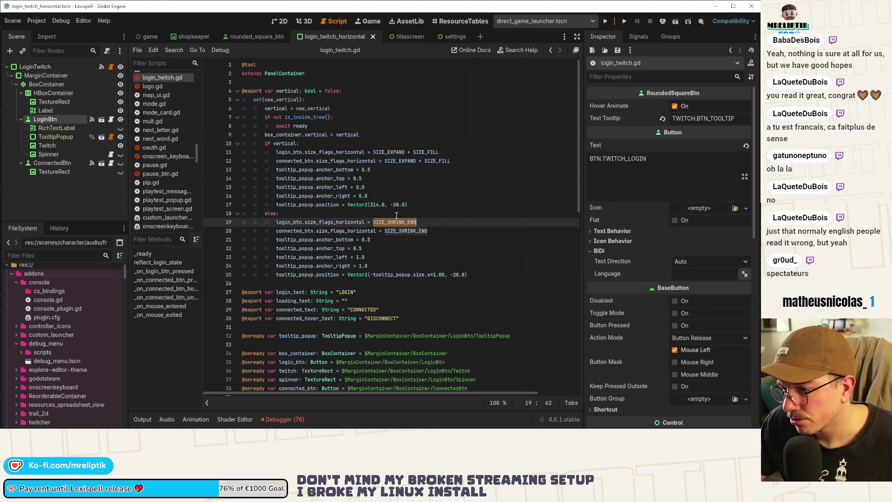
left_click(278, 22)
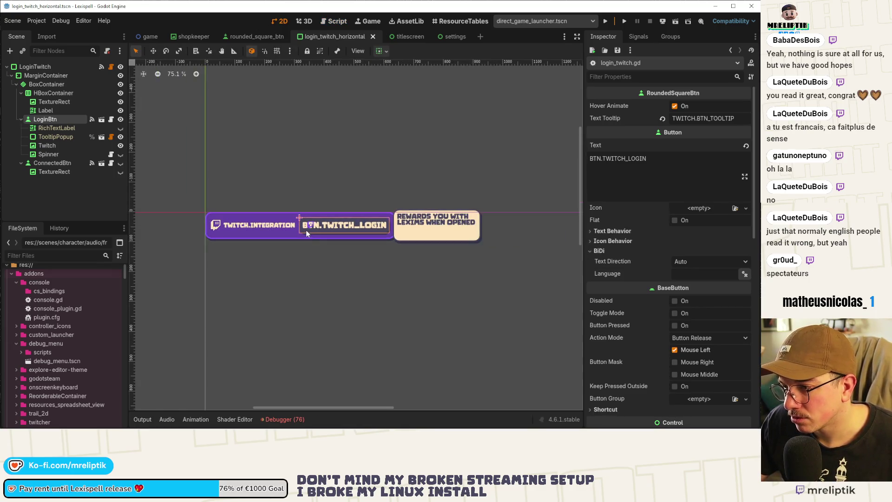
Stretch the LoginTwitch bar wider to the right and step down the tree to LoginBtn
left_click(35, 67)
left_click_drag(358, 224, 543, 228)
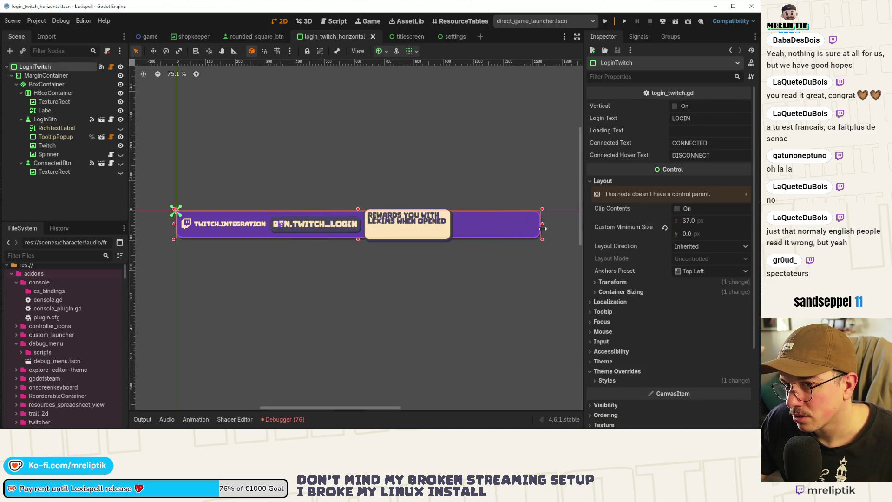
left_click(50, 76)
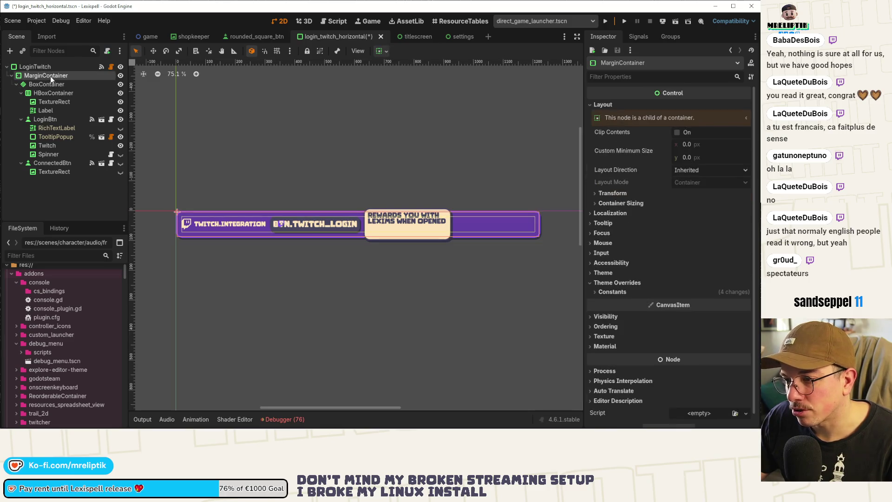
left_click(50, 87)
left_click(49, 96)
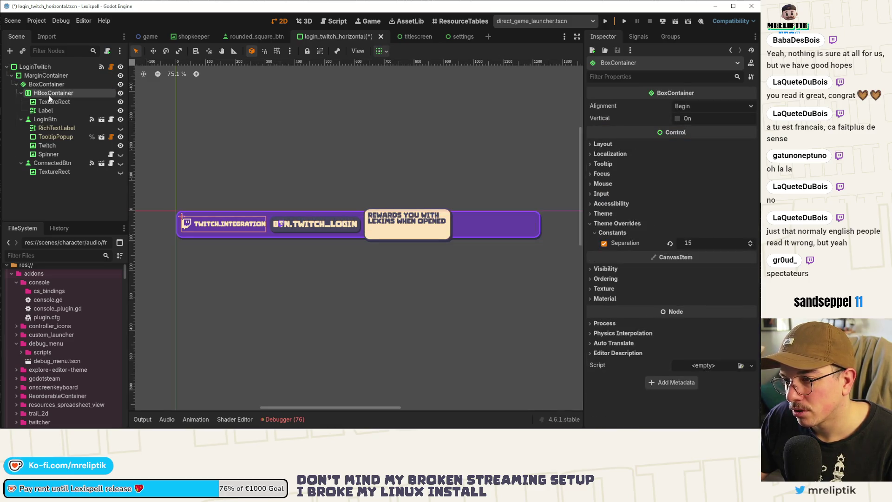
left_click(48, 110)
left_click(45, 119)
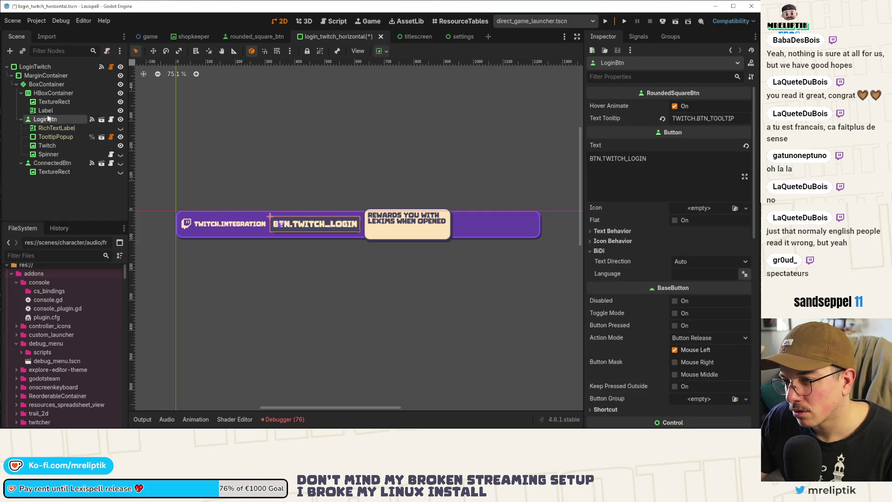
Give LoginBtn Shrink End with horizontal Expand, save, and open the script at line 19
scroll(642, 340, "down", 5)
scroll(635, 302, "down", 5)
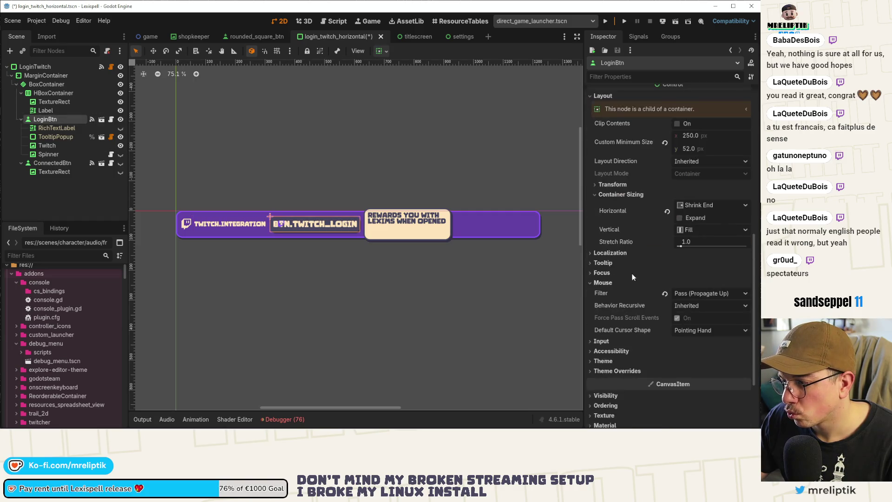
left_click(680, 218)
left_click(679, 218)
left_click(680, 218)
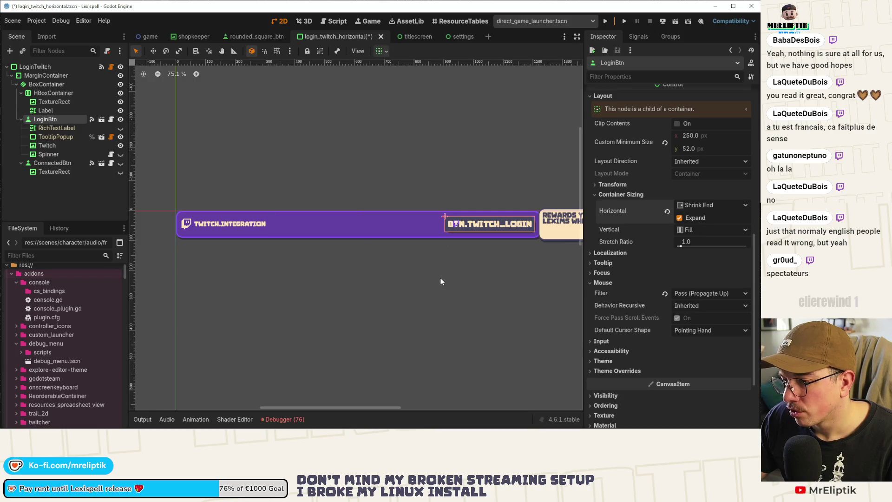
left_click(378, 174)
key("ctrl+s")
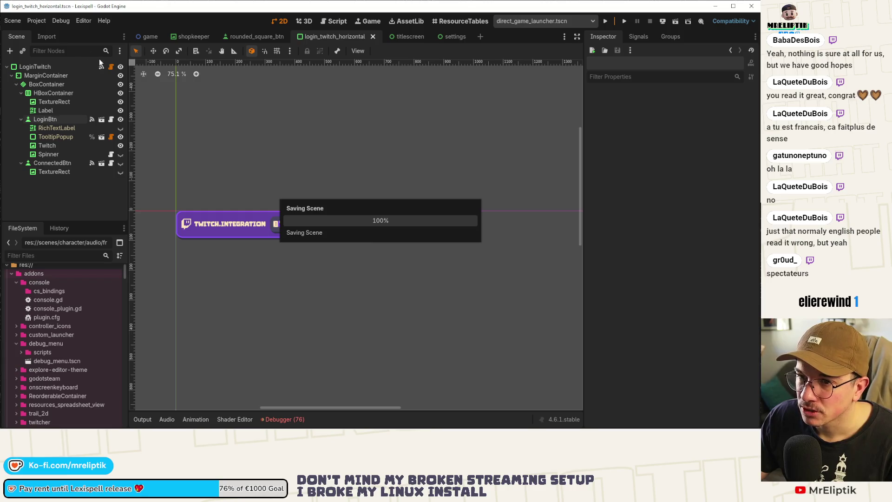
left_click(101, 66)
left_click(439, 224)
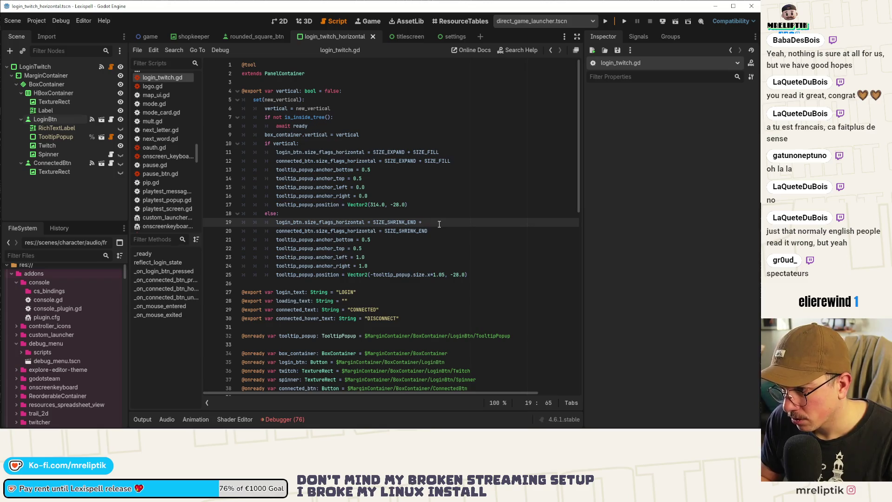
Append + SIZE_EXPAND to both else-branch button size flags and save the script
type("_")
key("Return")
key("ctrl+shift+Left")
key("ctrl+shift+Left")
key("ctrl+shift+Left")
key("ctrl+shift+Right")
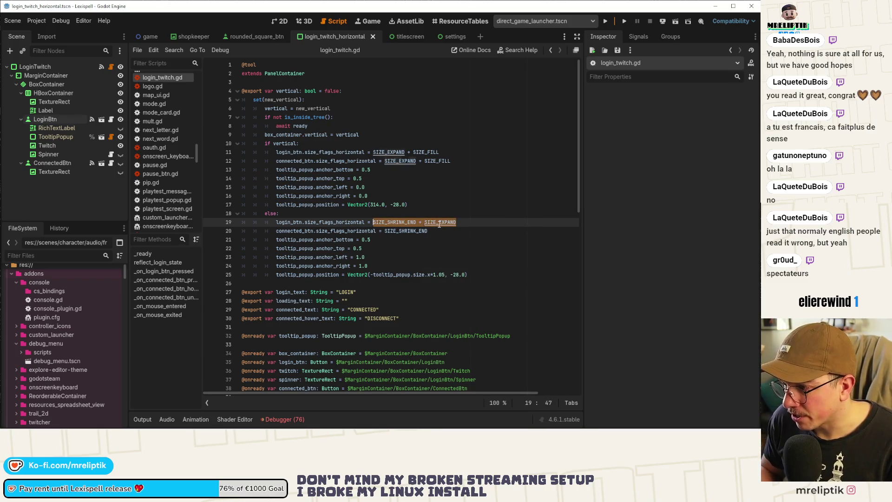
key("Down")
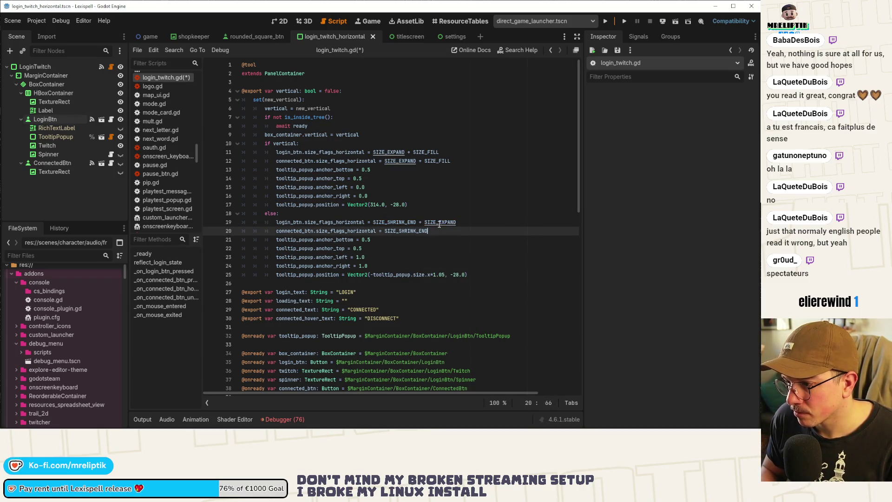
type("SIZE_EXPAND")
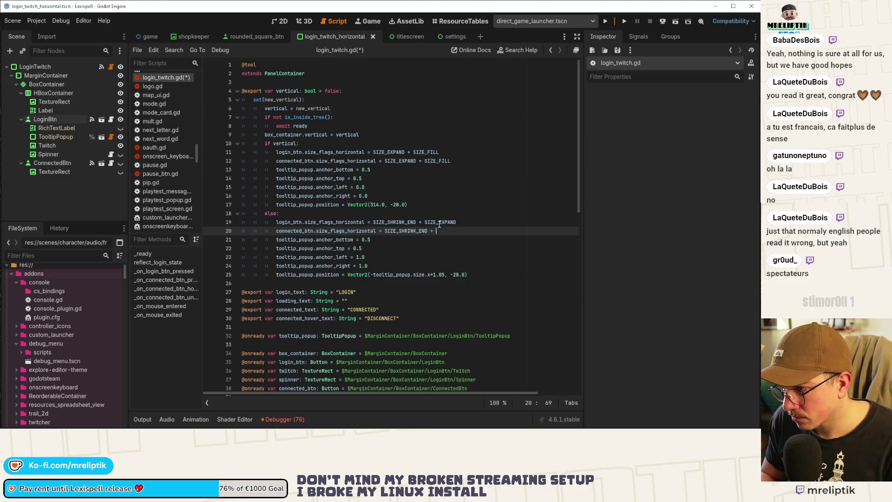
key("ctrl+s")
key("ctrl+z")
key("ctrl+z")
key("ctrl+z")
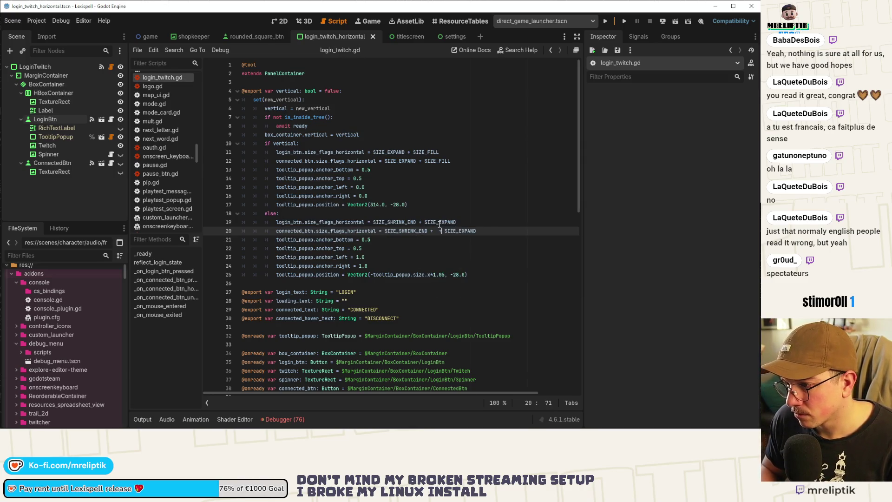
key("ctrl+s")
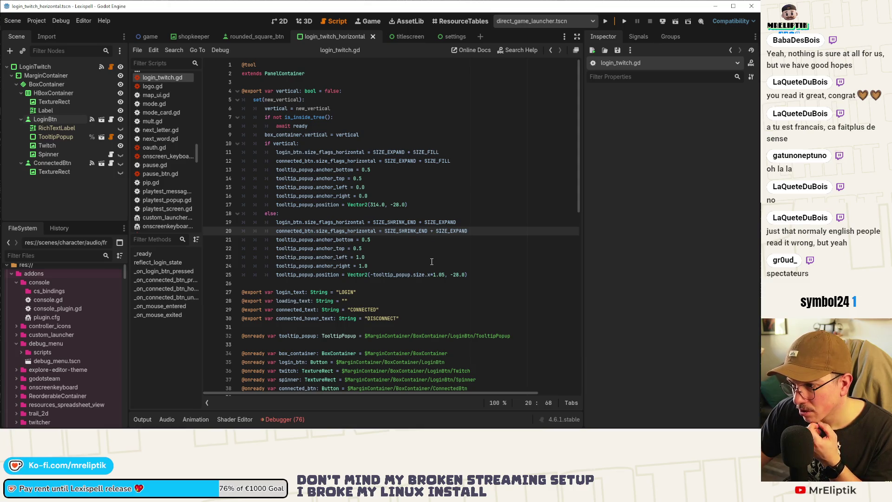
Move the else branch's tooltip_popup anchor block into the vertical branch after line 12
left_click(276, 231)
mouse_move(277, 231)
left_mouse_down()
mouse_move(464, 257)
mouse_move(481, 274)
mouse_move(266, 239)
left_mouse_up()
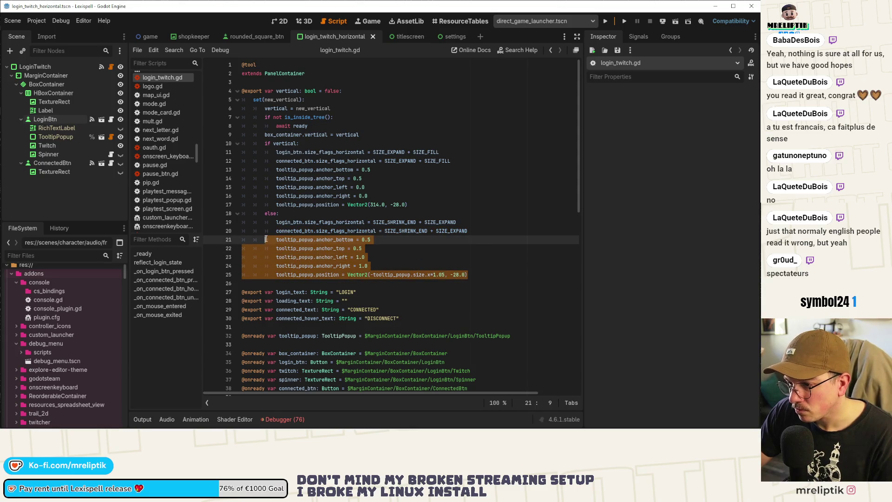
key("BackSpace")
left_click(472, 162)
key("Return")
type("v")
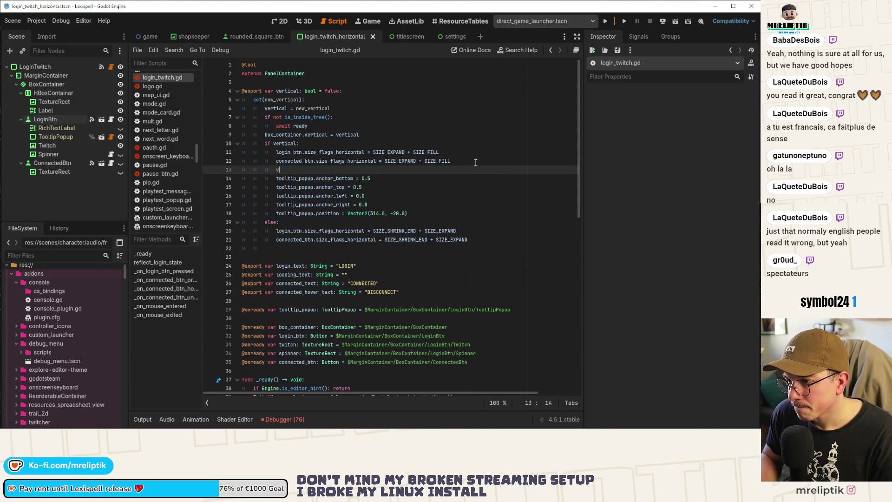
key("ctrl+v")
key("shift+Up")
key("shift+Up")
key("shift+Up")
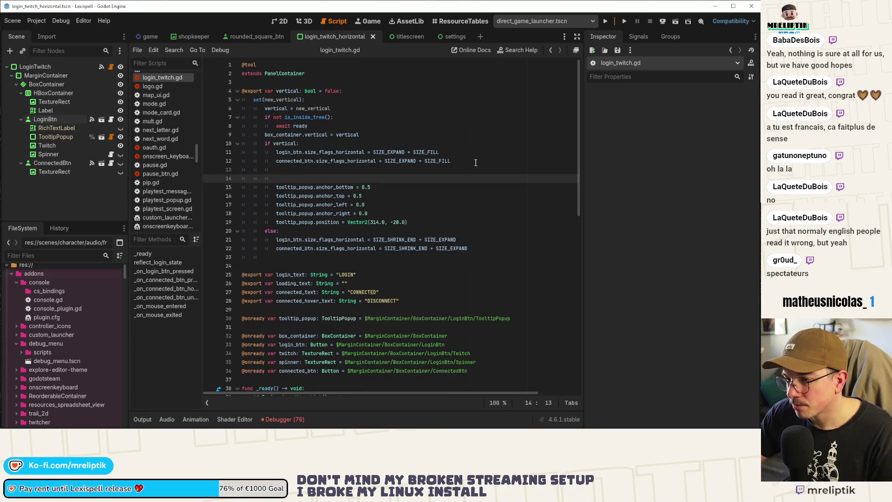
key("alt+Up")
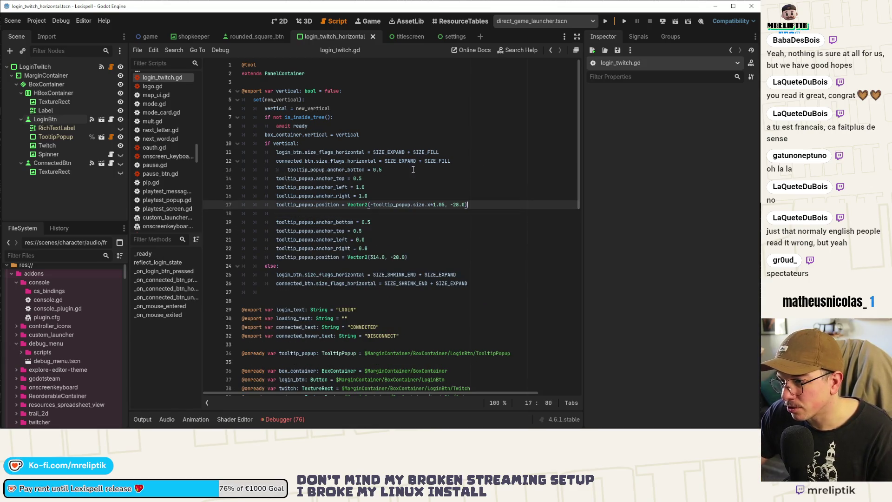
left_click(413, 170)
key("shift+Tab")
Move the old vertical tooltip anchor block into the else branch, then return to 2D
left_click_drag(276, 224, 409, 257)
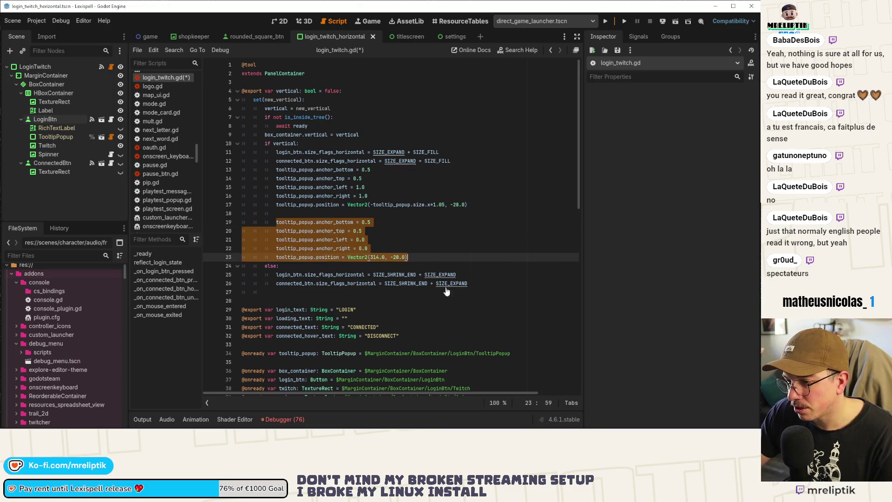
key("BackSpace")
left_click(380, 261)
type("tooltip_popup.anchor_bottom = 0.5 \t\t\ttooltip_popup.anchor_top = 0.5 \t\t\ttooltip_popup.anchor_left = 0.0 \t\t\ttooltip_popup.anchor_right = 0.0 \t\t\ttooltip_popup.position = Vector2(314.0, -28.0)")
left_click(365, 214)
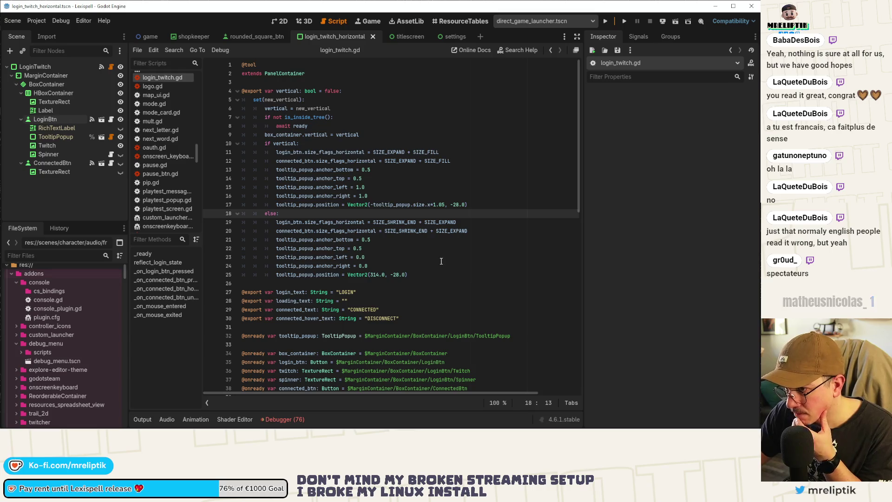
mouse_move(445, 162)
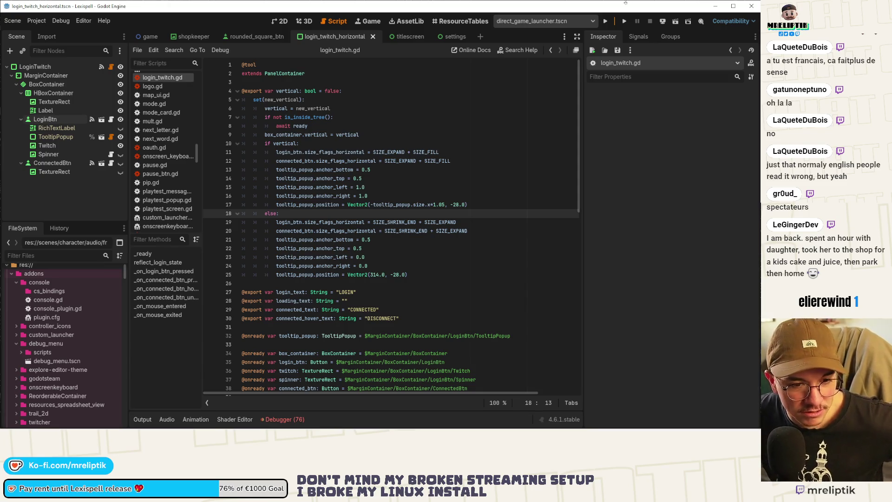
left_click(369, 124)
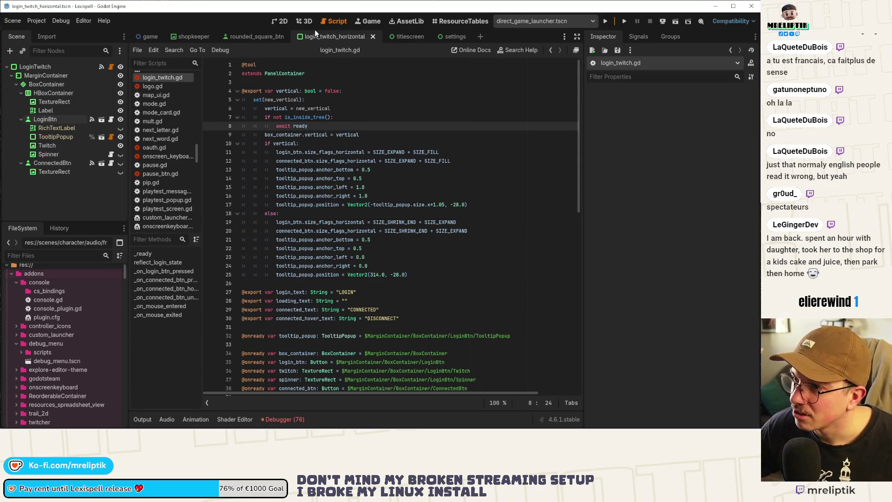
left_click(281, 22)
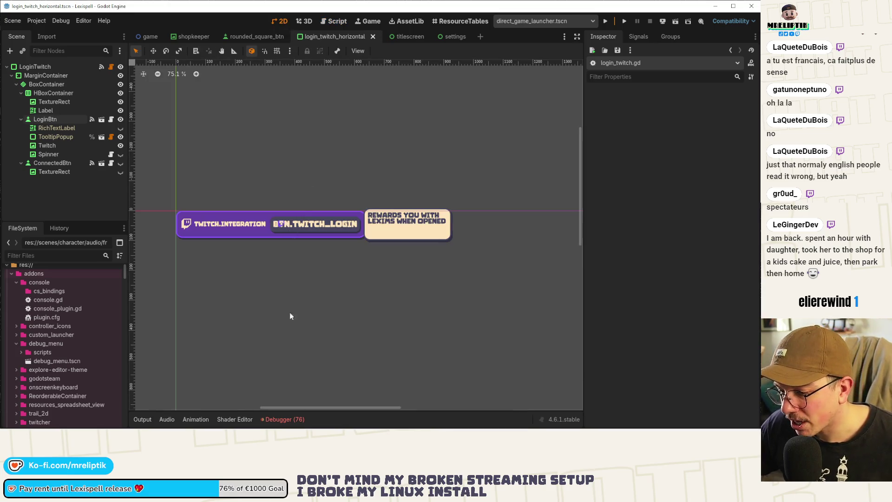
Clear the Debugger's logged errors, collapse the panel, and bring the 'barny bar' search window forward
left_click(283, 420)
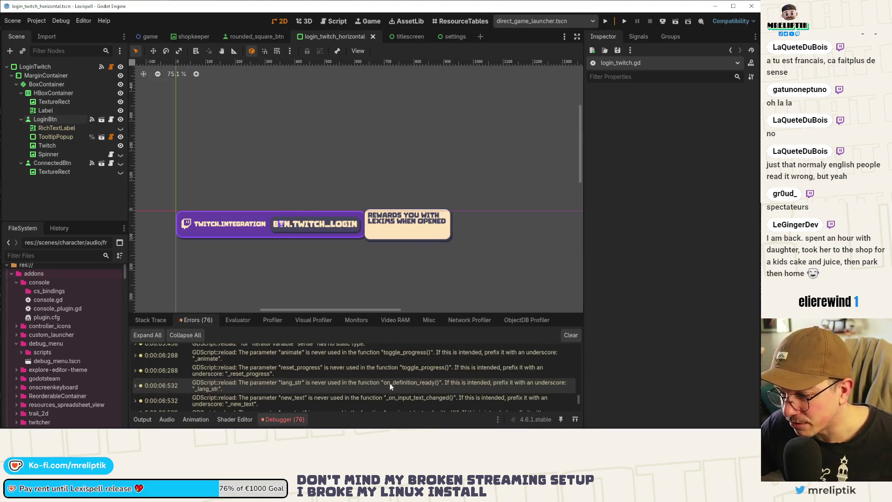
scroll(564, 402, "down", 5)
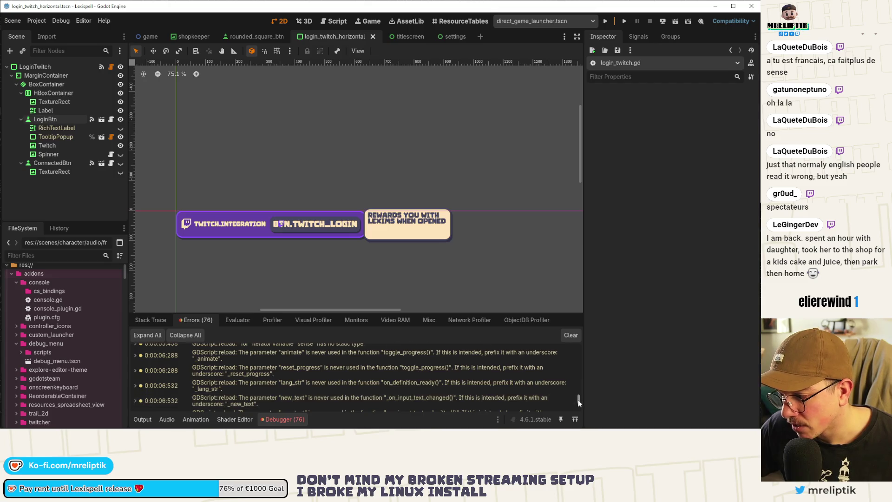
left_click(571, 335)
left_click(280, 418)
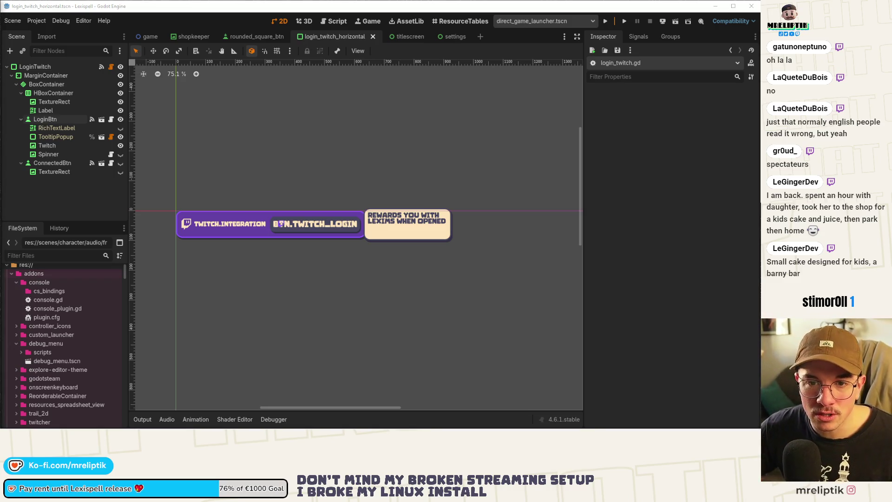
left_click_drag(187, 79, 251, 79)
double_click(249, 79)
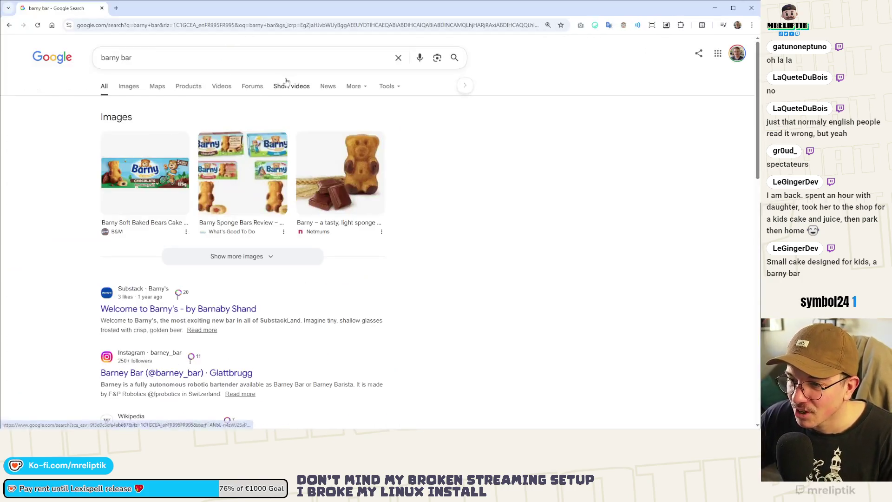
left_click(124, 88)
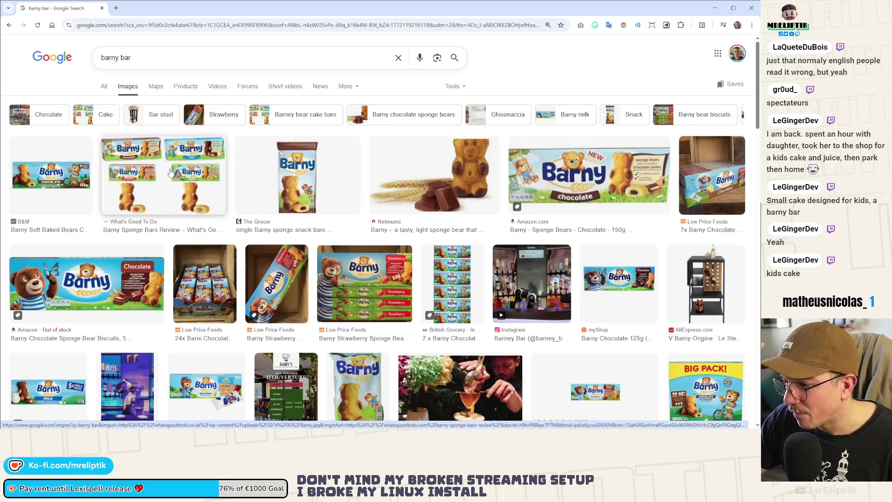
scroll(174, 211, "down", 5)
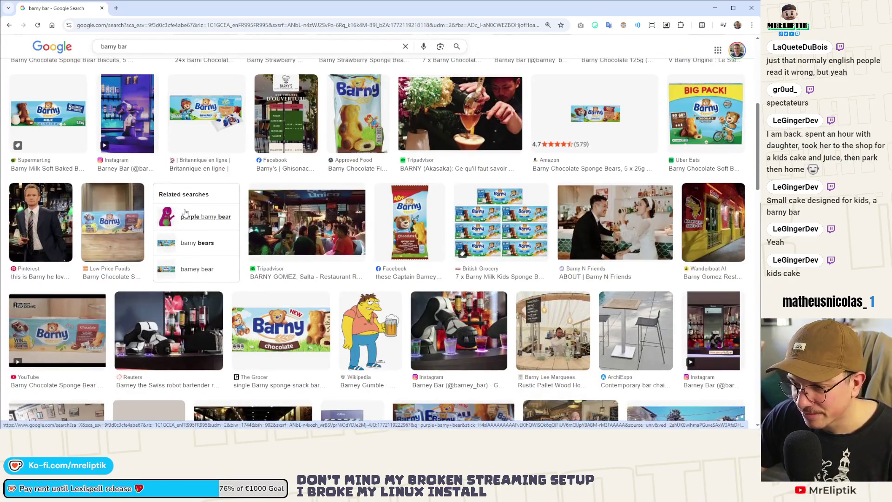
scroll(198, 186, "up", 5)
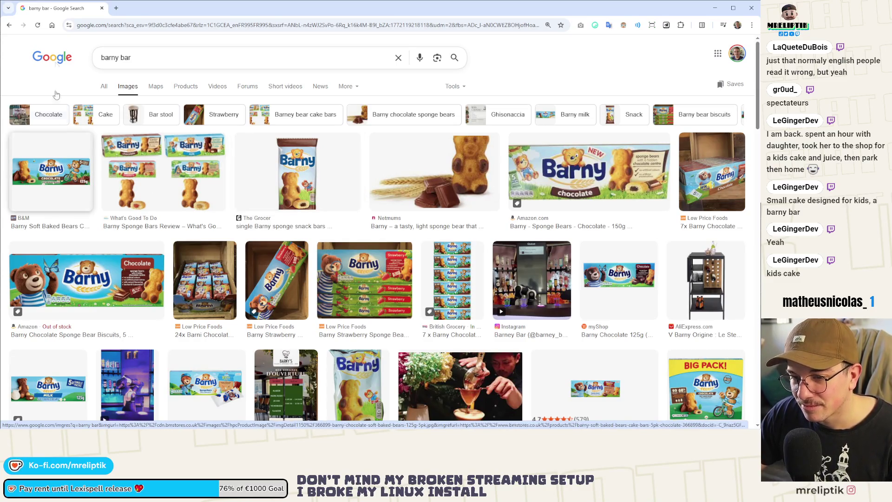
key("alt+Tab")
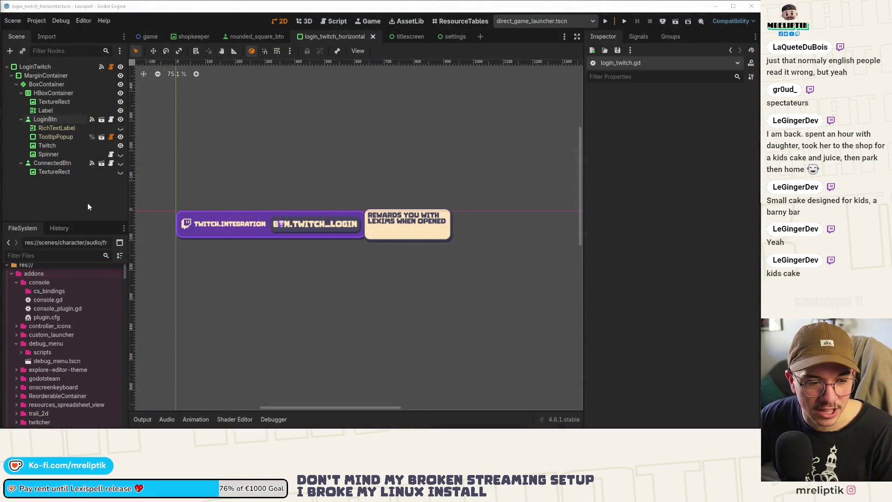
Close the titlescreen scene and select the TooltipPopup at 314, -28 beside the login button
scroll(260, 192, "left", 2)
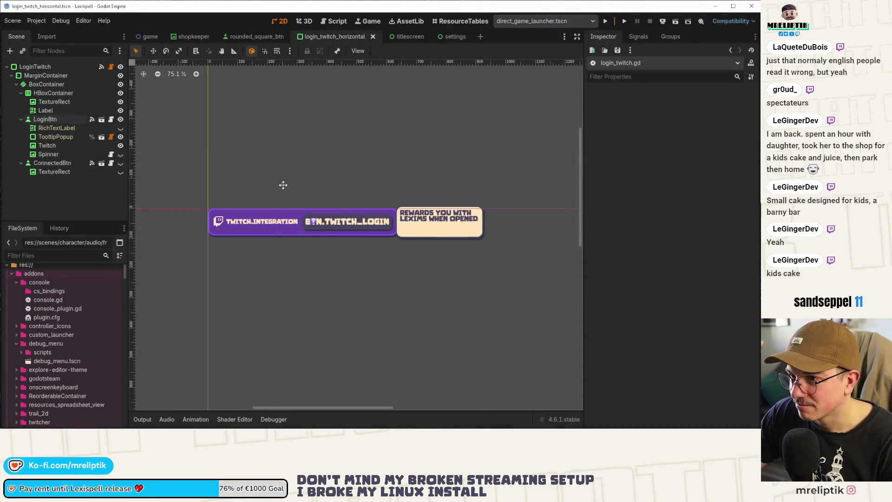
scroll(274, 140, "down", 2)
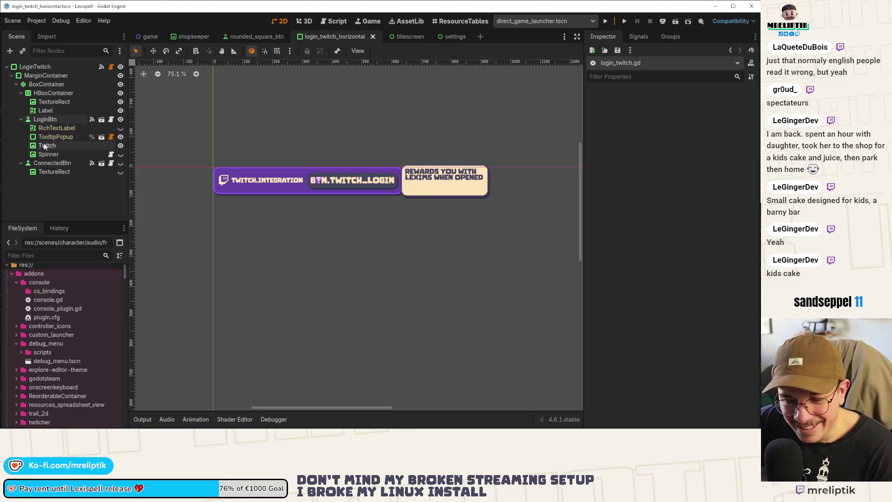
left_click(404, 38)
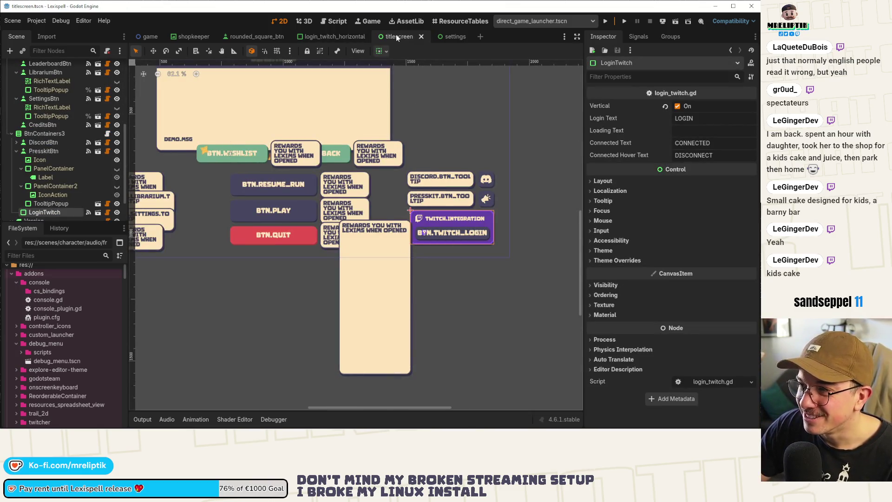
left_click(422, 36)
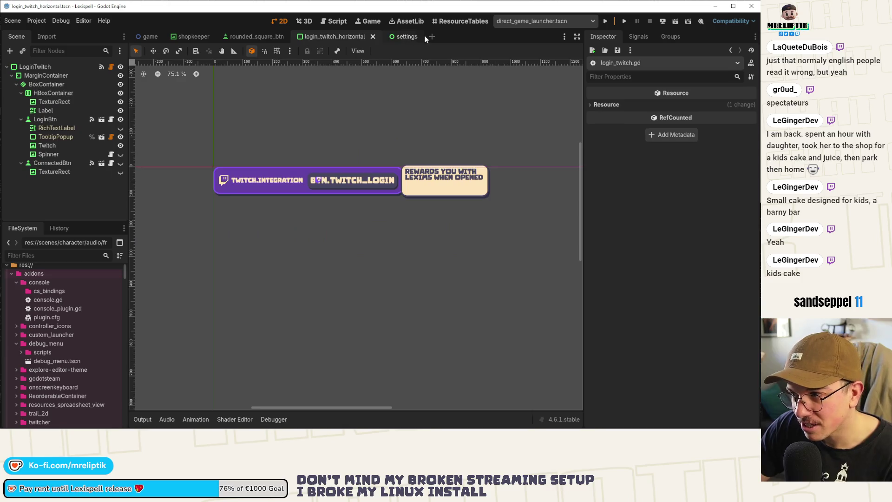
left_click(437, 191)
scroll(437, 191, "right", 5)
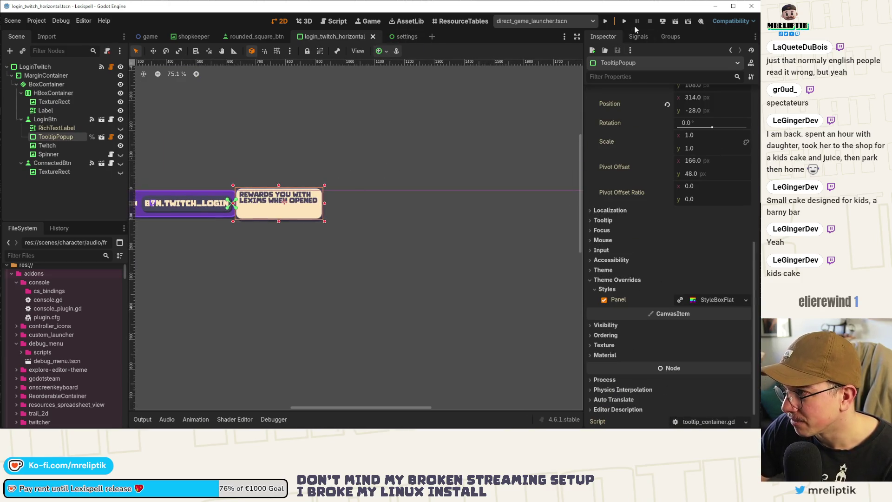
Run Lexispell, check the LOGIN tooltip in the pause menu, go HOME, then open login_twitch.gd
left_click(606, 21)
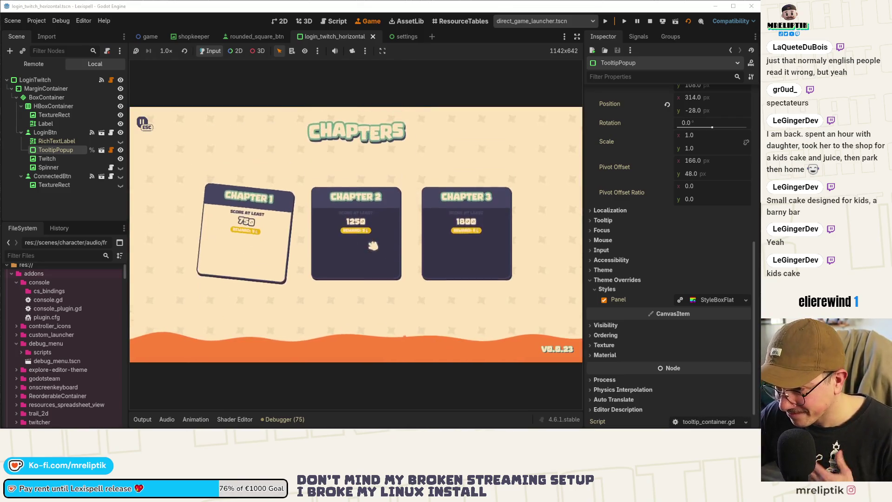
key("Escape")
mouse_move(266, 341)
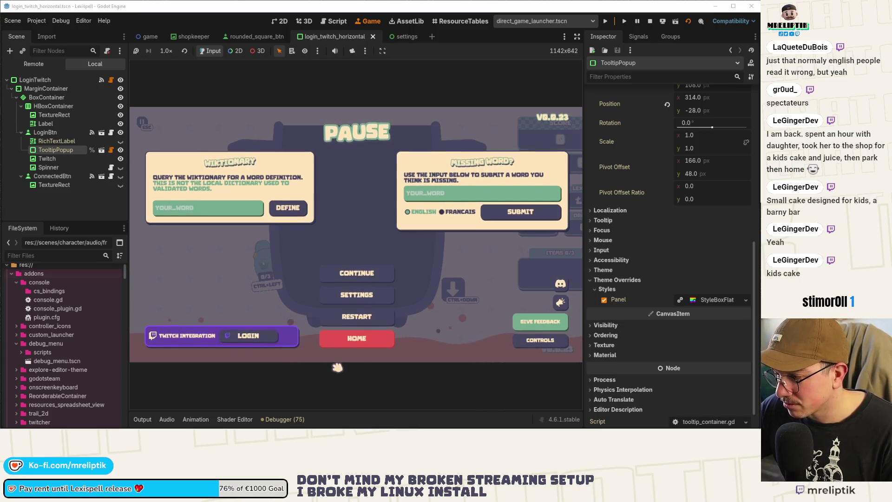
left_click(356, 339)
left_click(392, 256)
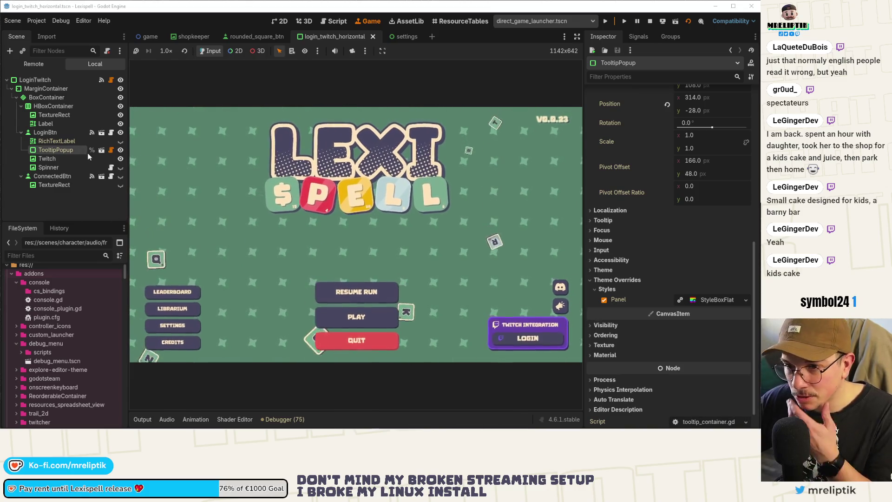
left_click(111, 80)
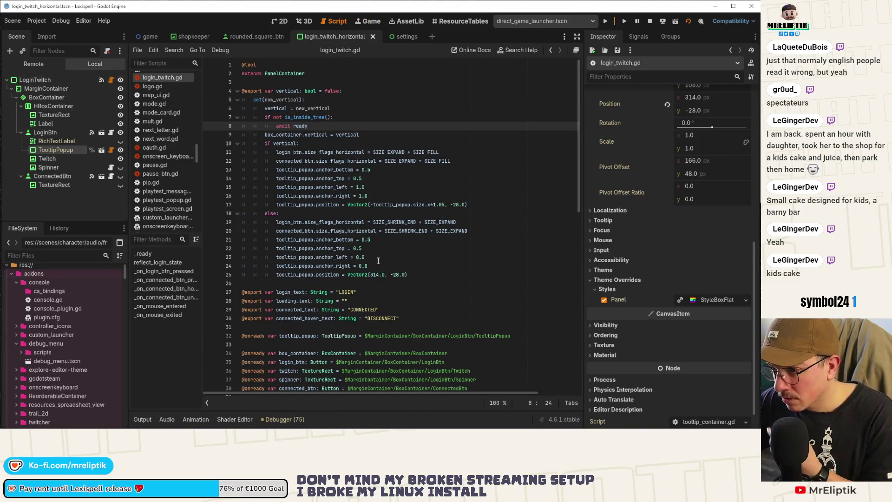
Remove then restore the else branch's anchor_bottom and anchor_top lines, saving the script
left_click(379, 241)
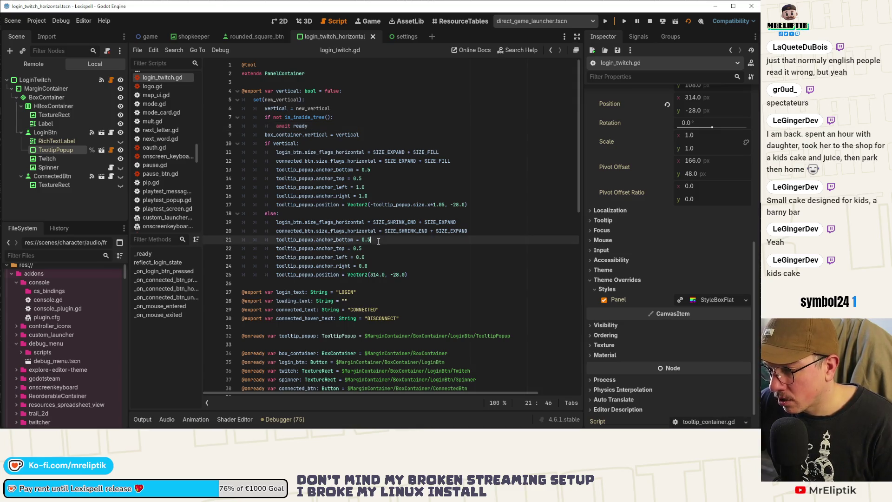
key("ctrl+shift+k")
key("ctrl+shift+k")
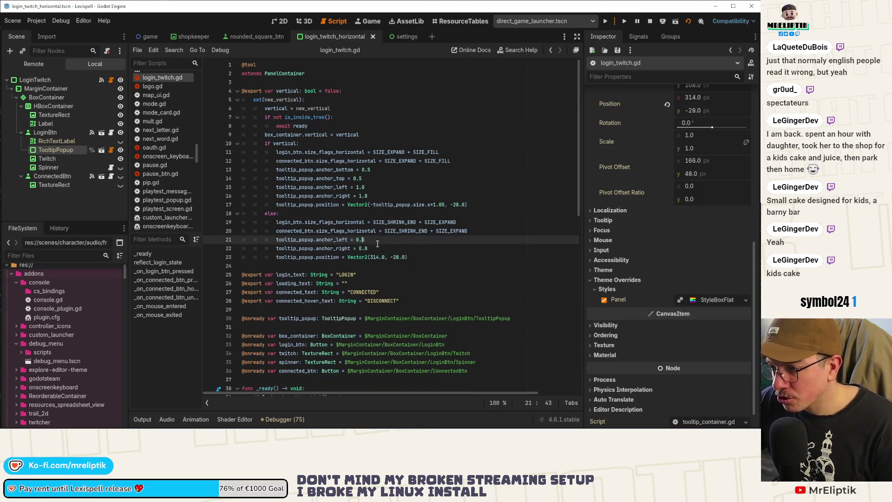
key("ctrl+s")
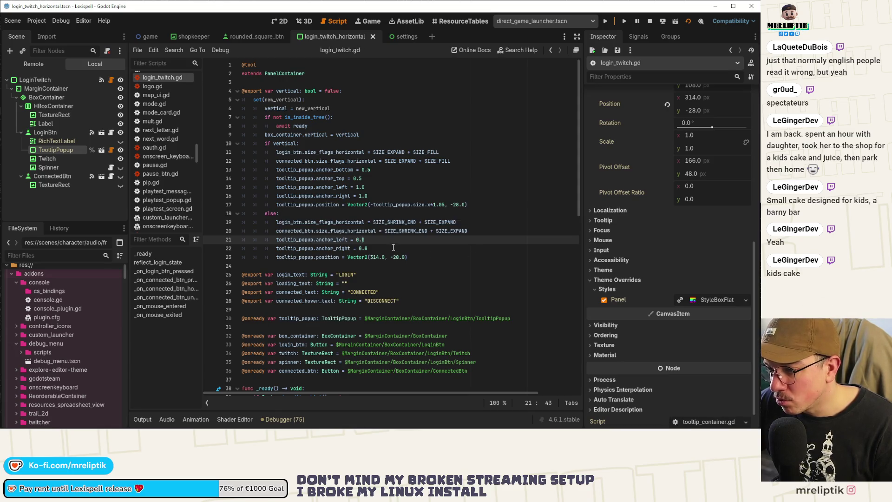
left_click(393, 246)
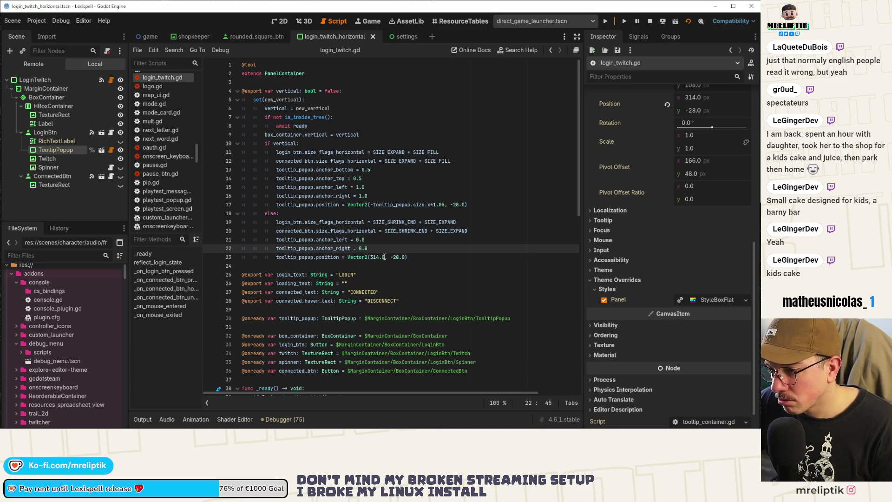
key("ctrl+v")
left_click(391, 213)
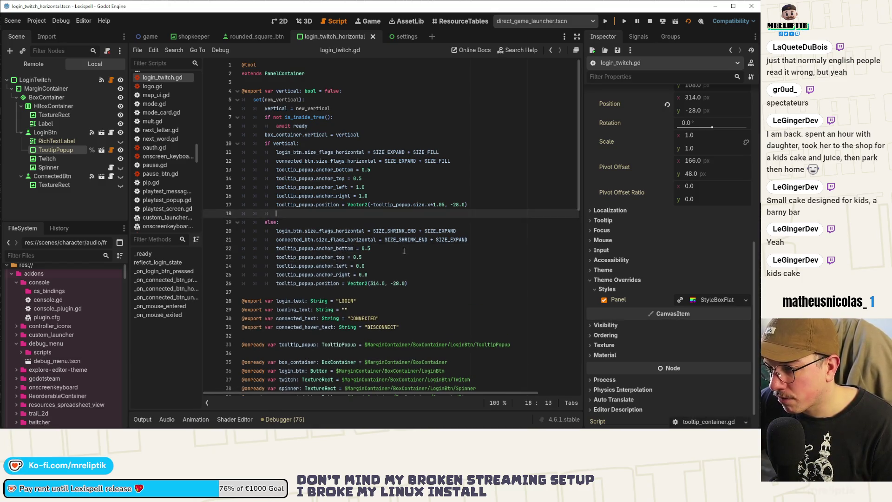
key("ctrl+s")
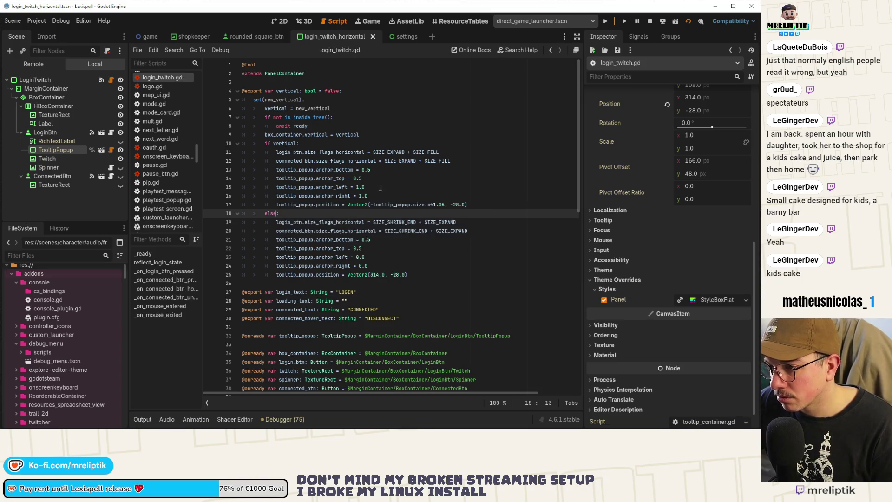
Cut anchor_bottom and anchor_top out of the vertical branch and save
left_click(380, 187)
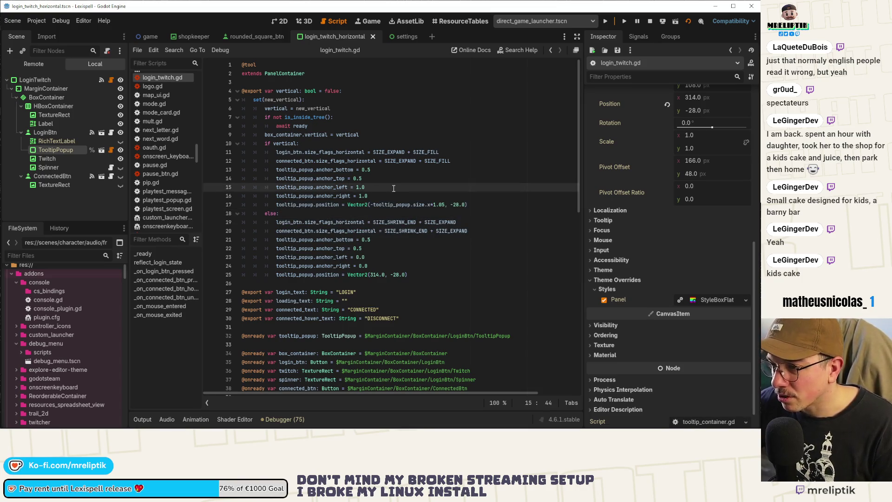
left_click(396, 170)
key("ctrl+x")
key("ctrl+x")
key("ctrl+s")
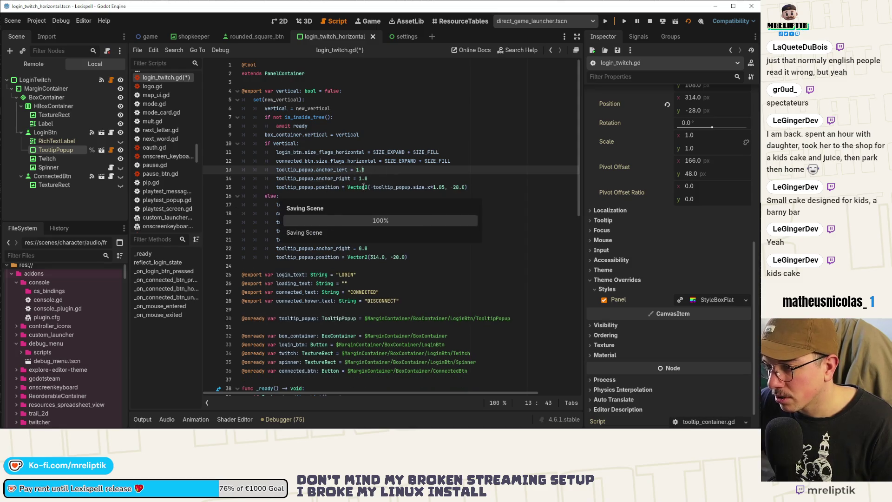
left_click(355, 169)
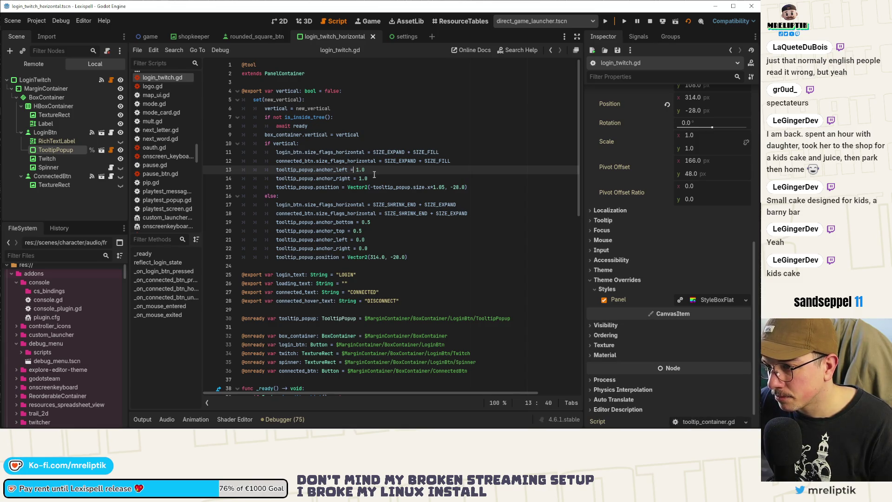
Rearrange anchors so the vertical branch uses 0.0 and the else branch 1.0, then save
left_click(373, 242)
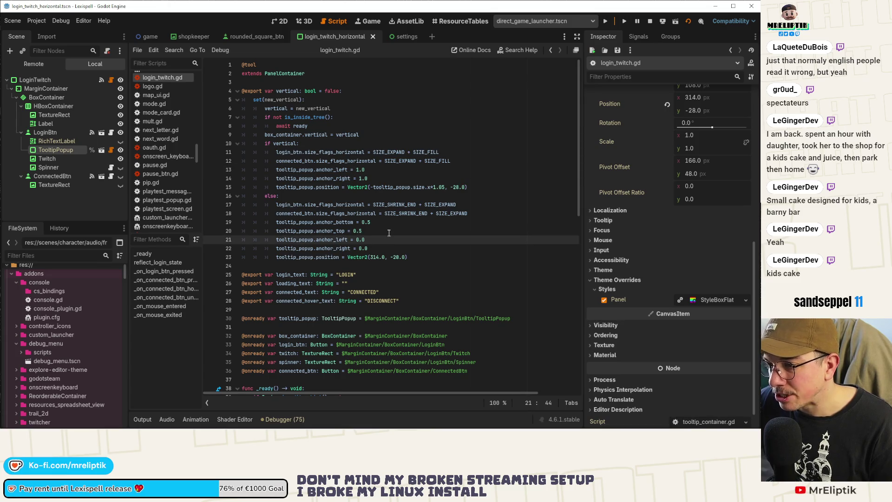
key("alt+Up")
key("alt+Up")
key("alt+Up")
key("alt+Up")
key("alt+Up")
key("alt+Up")
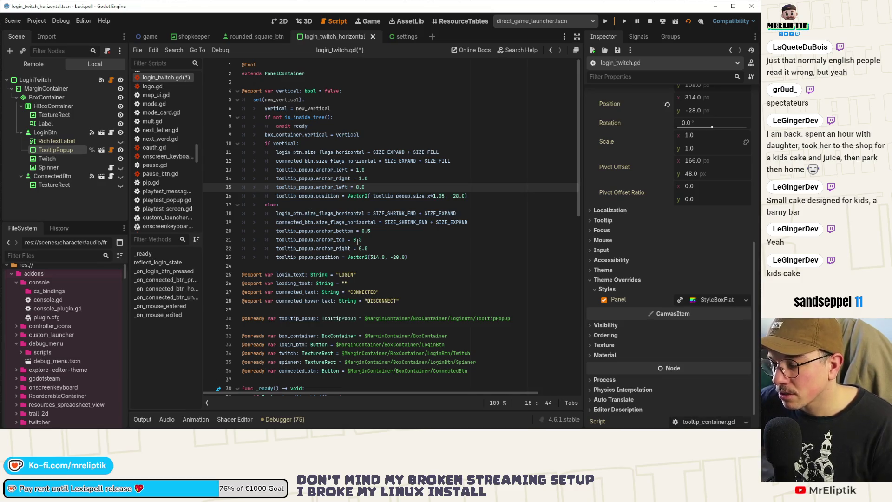
left_click_drag(218, 187, 216, 173)
key("ctrl+x")
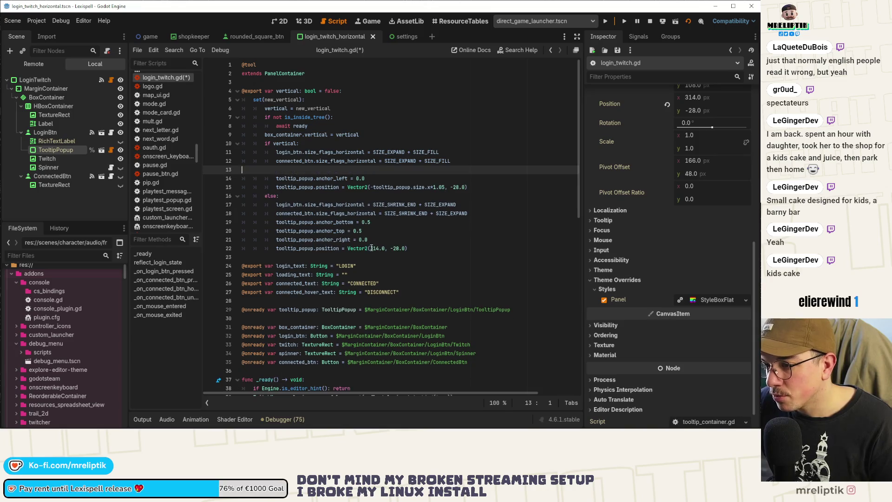
left_click(390, 228)
key("Return")
key("ctrl+v")
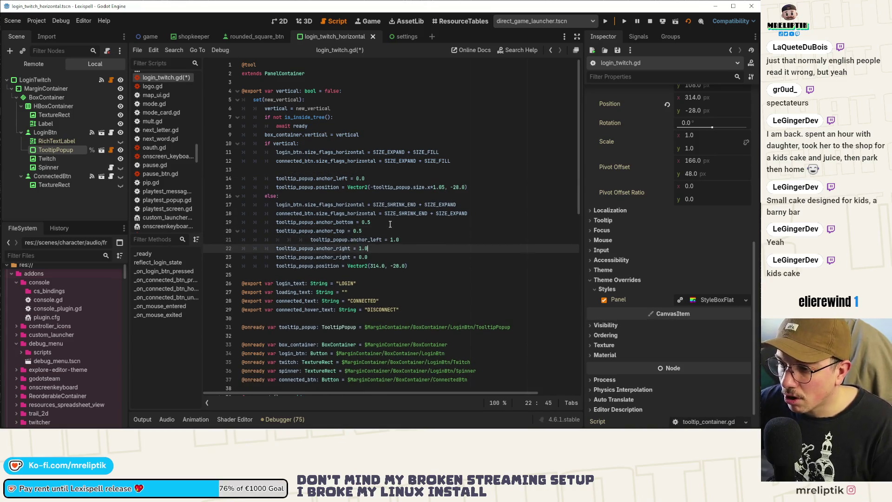
left_click(384, 256)
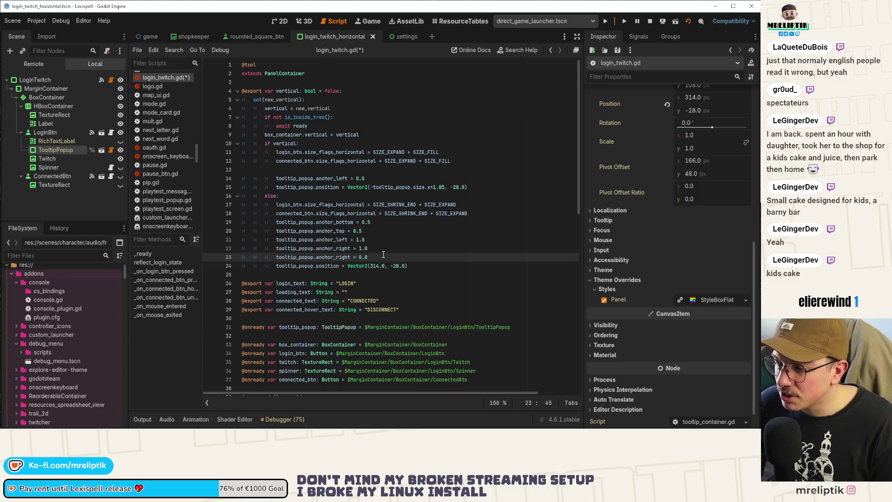
key("alt+Up")
key("alt+Up")
key("alt+Up")
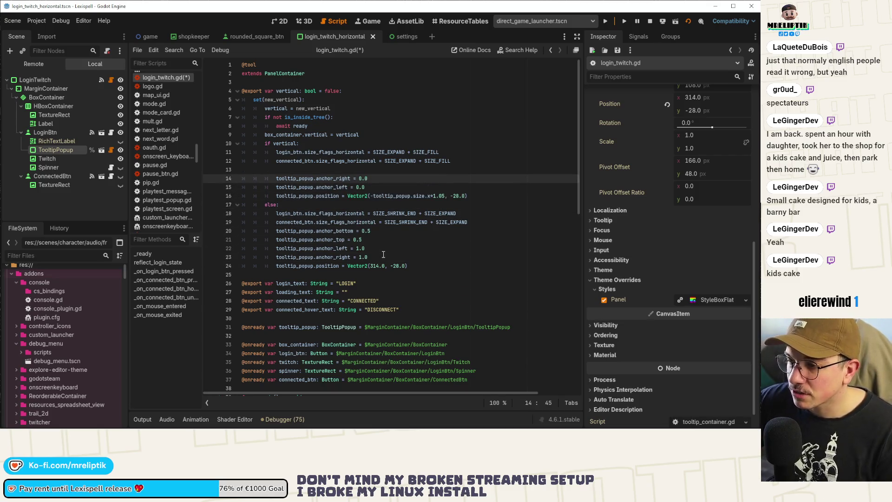
key("Up")
key("Delete")
key("ctrl+s")
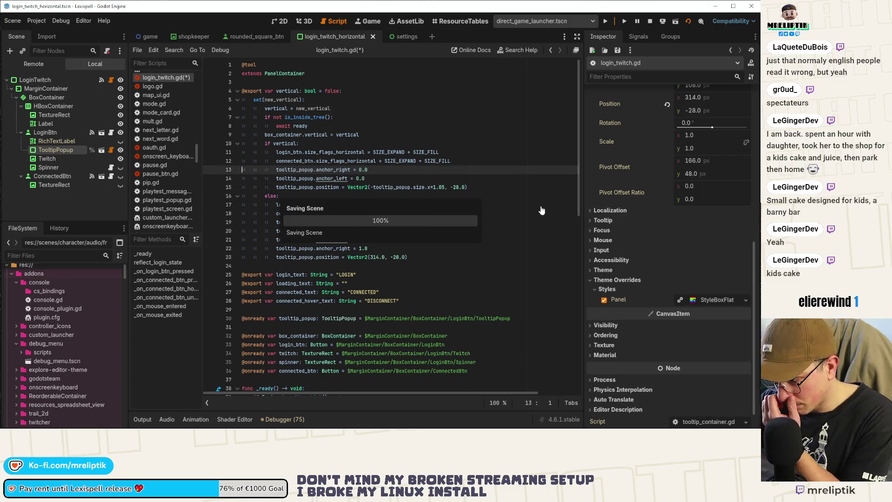
Stop the running game and open the shopkeeper scene in the 2D view
left_click(651, 22)
scroll(391, 191, "down", 1)
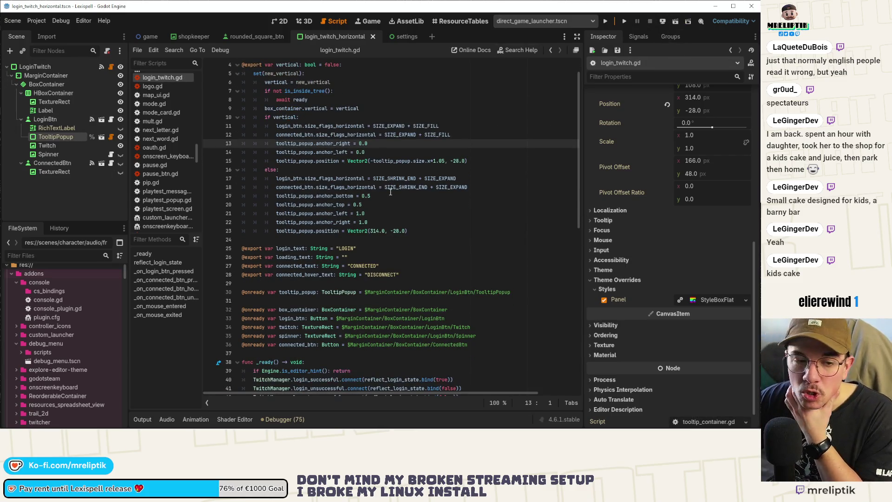
scroll(392, 199, "down", 2)
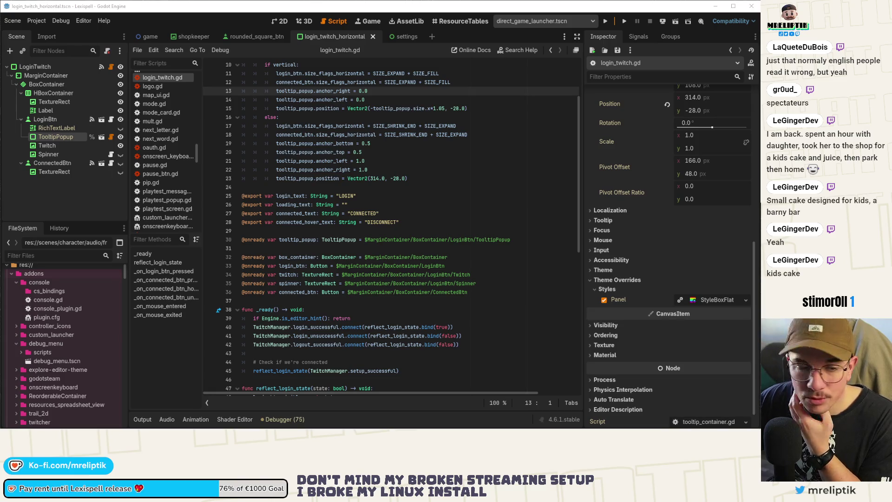
left_click(275, 21)
scroll(236, 76, "down", 2)
left_click(194, 37)
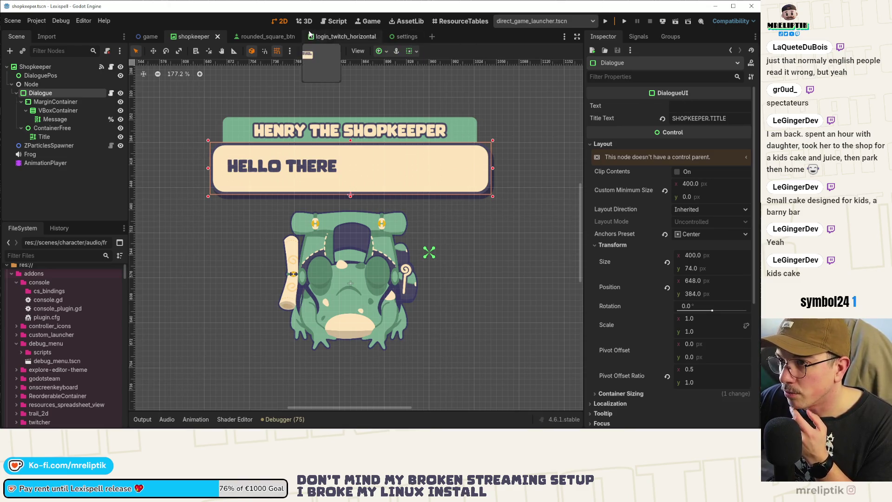
Relaunch the Lexispell project from the toolbar Run Project button to reach its splash screen
left_click(625, 21)
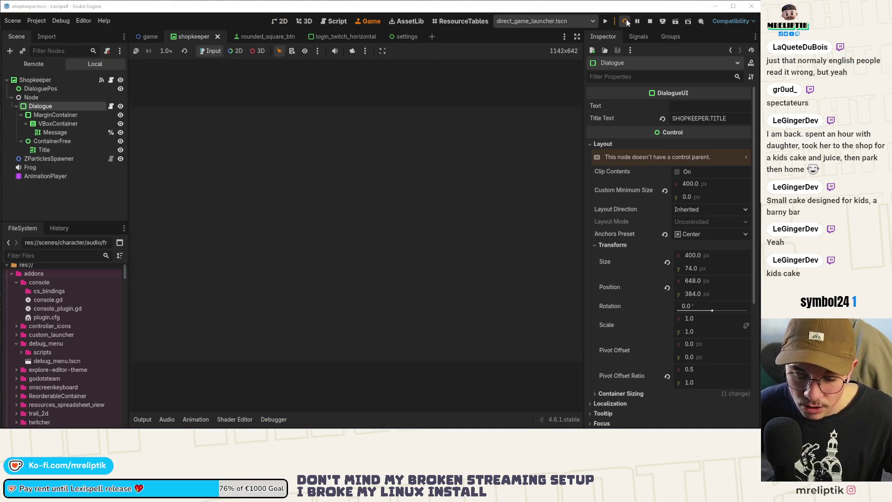
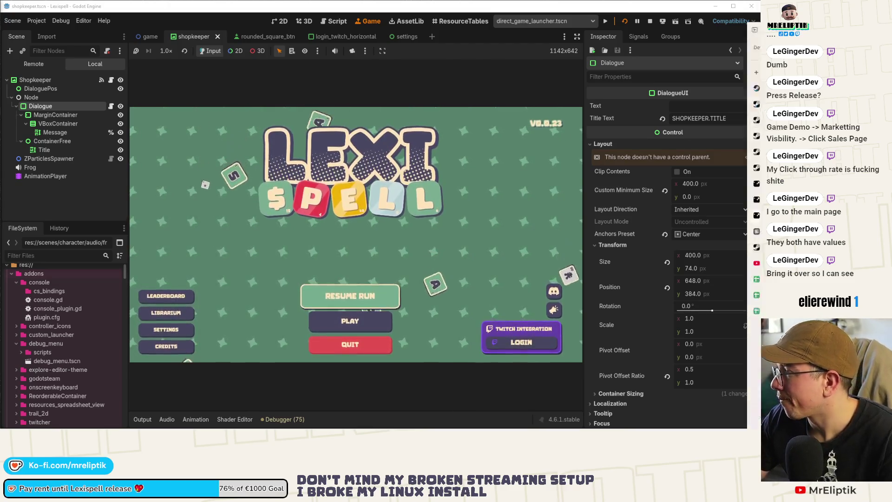
Switch from Godot to the browser showing Lexispell's Steamworks Marketing traffic stats
key("alt+Tab")
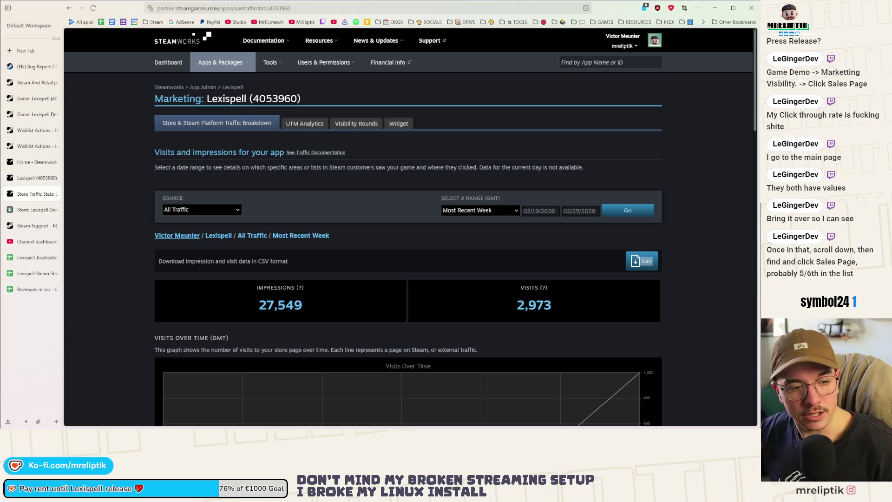
Expand the Sales Page row in Breakdown of Pages to list nextfest, flashgamevibes2026 and other sub-sources
scroll(433, 140, "down", 8)
scroll(434, 139, "down", 4)
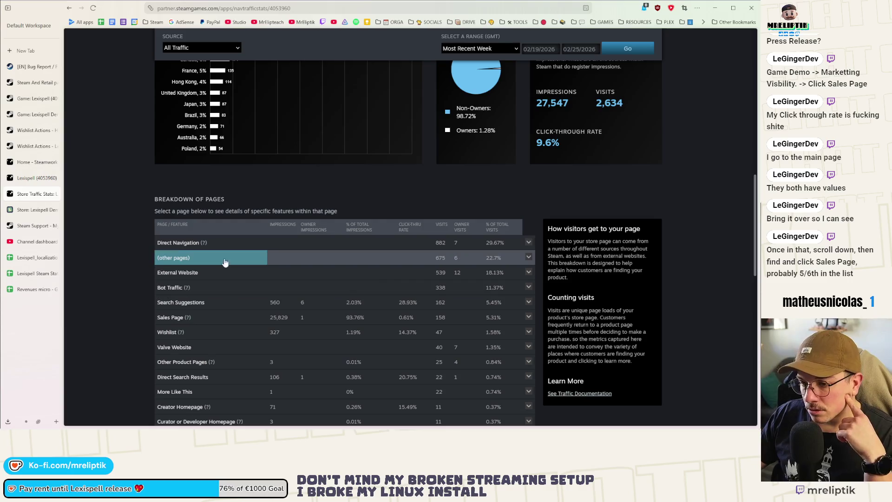
scroll(132, 281, "down", 4)
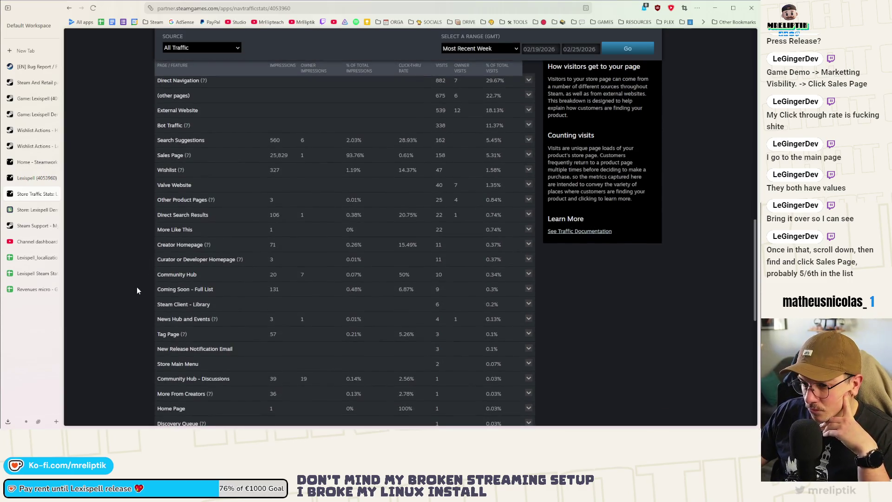
scroll(137, 290, "up", 1)
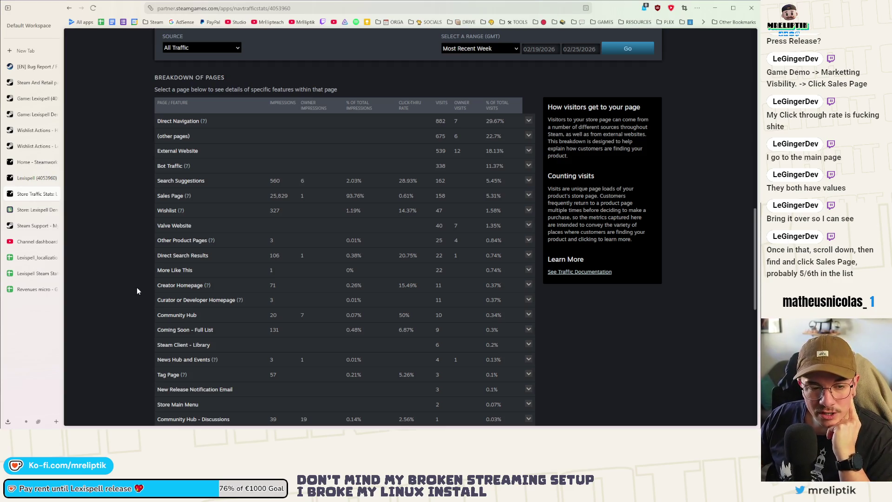
scroll(136, 288, "up", 4)
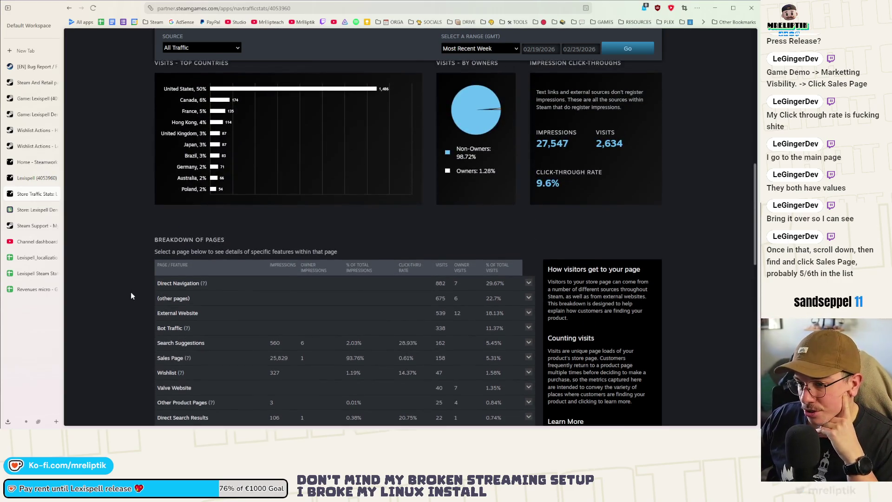
left_click(169, 360)
scroll(119, 335, "down", 4)
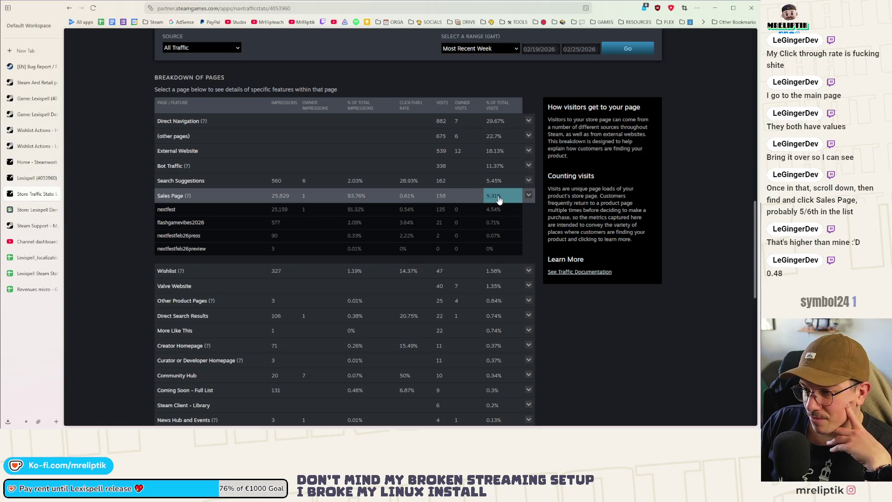
Collapse the Sales Page sub-rows so only top-level traffic sources remain in the breakdown
left_click(529, 196)
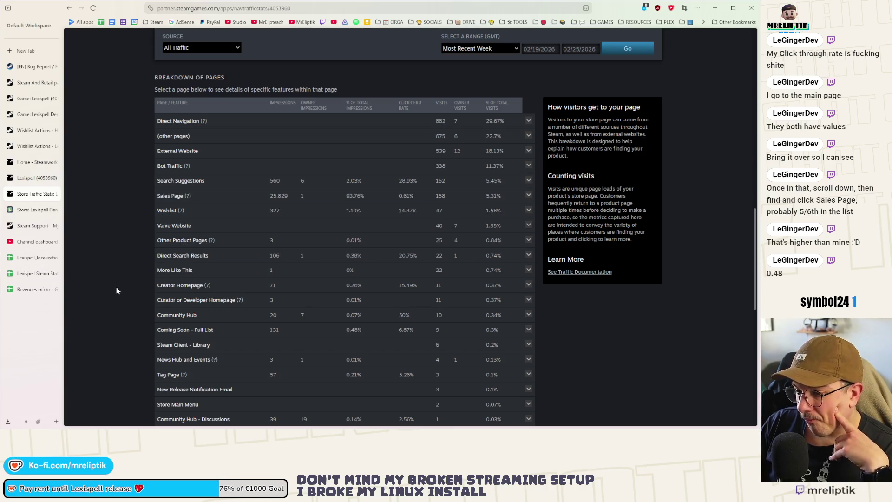
scroll(117, 290, "down", 1)
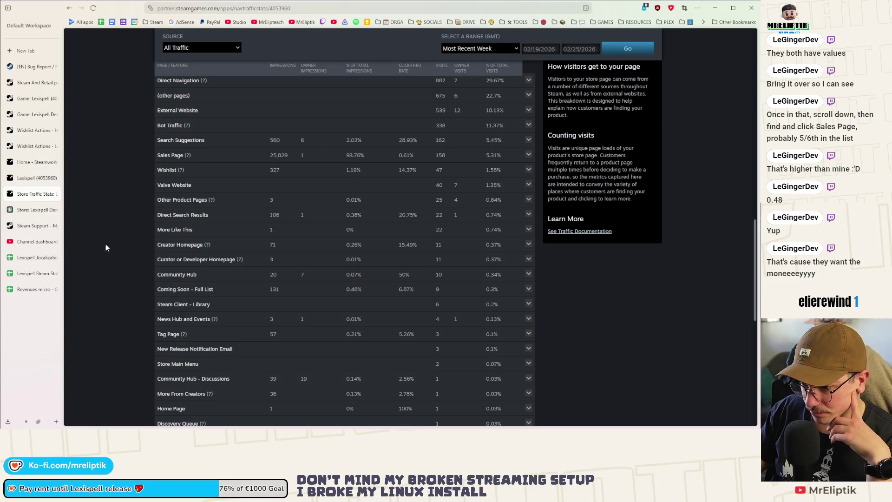
scroll(114, 279, "up", 3)
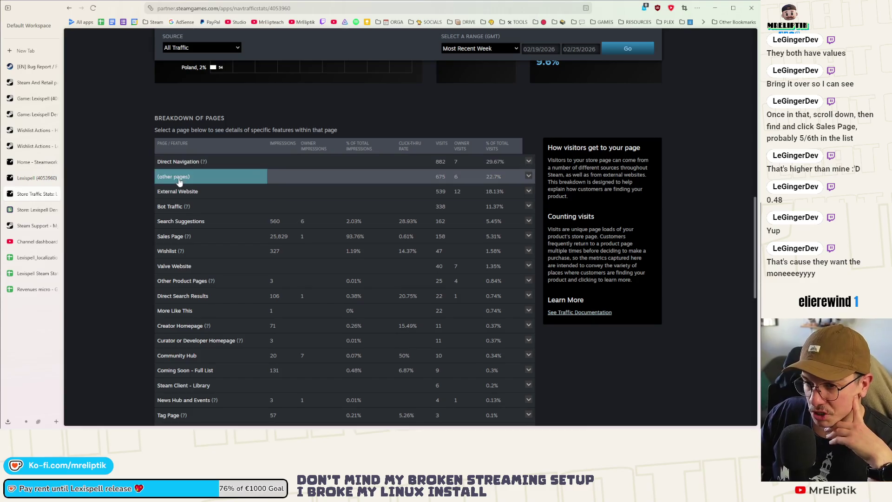
scroll(116, 247, "up", 5)
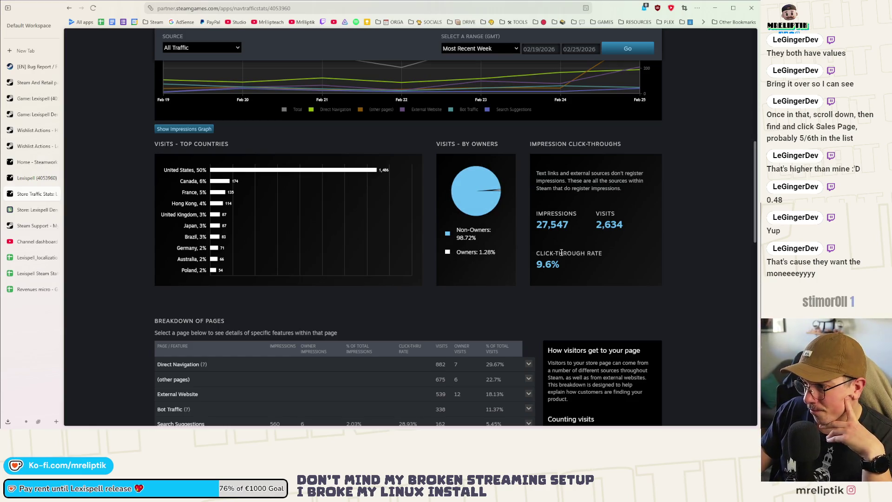
scroll(562, 252, "up", 2)
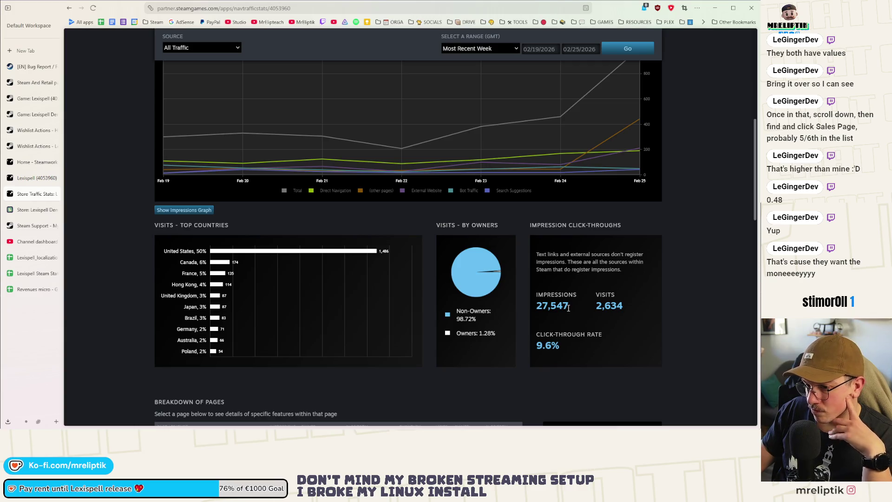
scroll(390, 291, "down", 2)
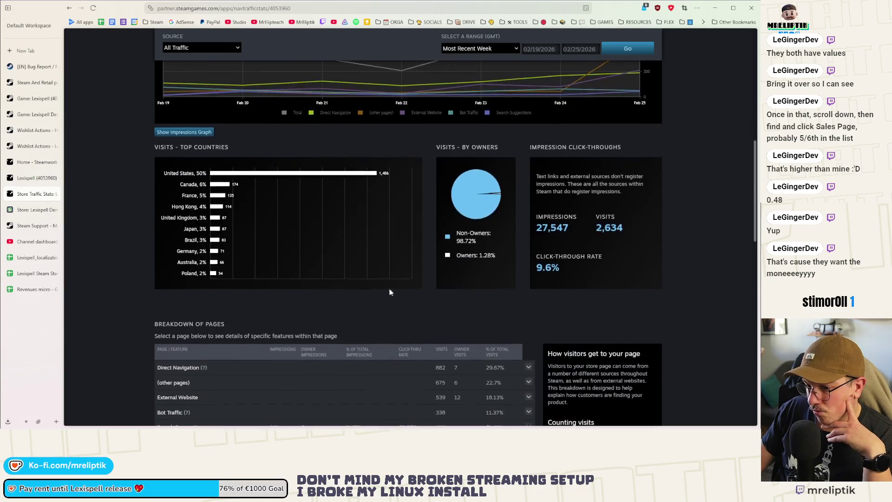
double_click(548, 264)
scroll(548, 270, "up", 6)
double_click(526, 145)
left_click(612, 141)
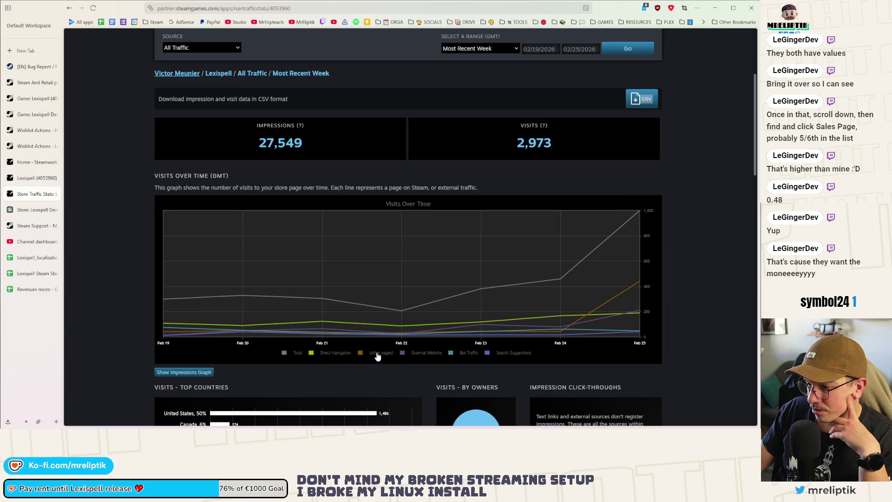
mouse_move(575, 330)
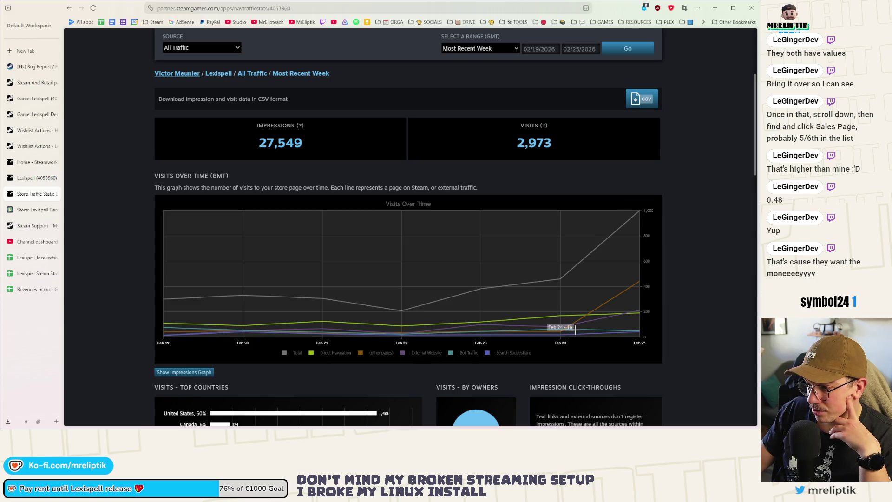
mouse_move(639, 281)
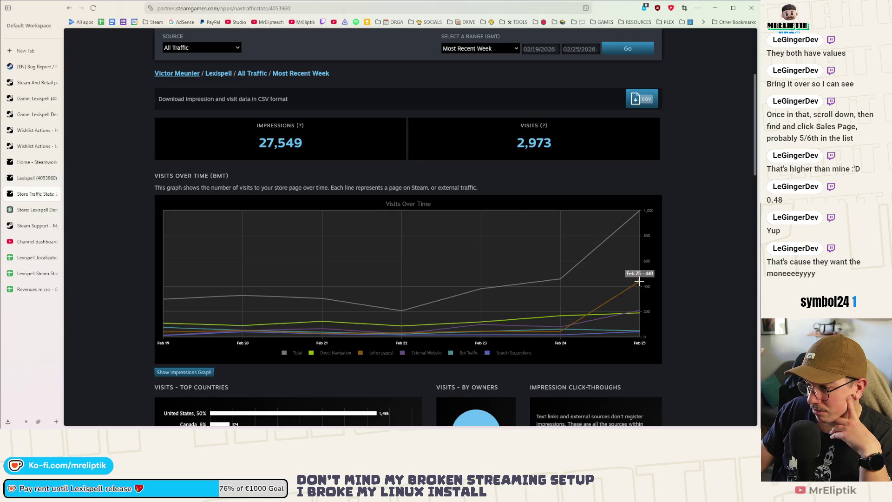
scroll(537, 328, "down", 6)
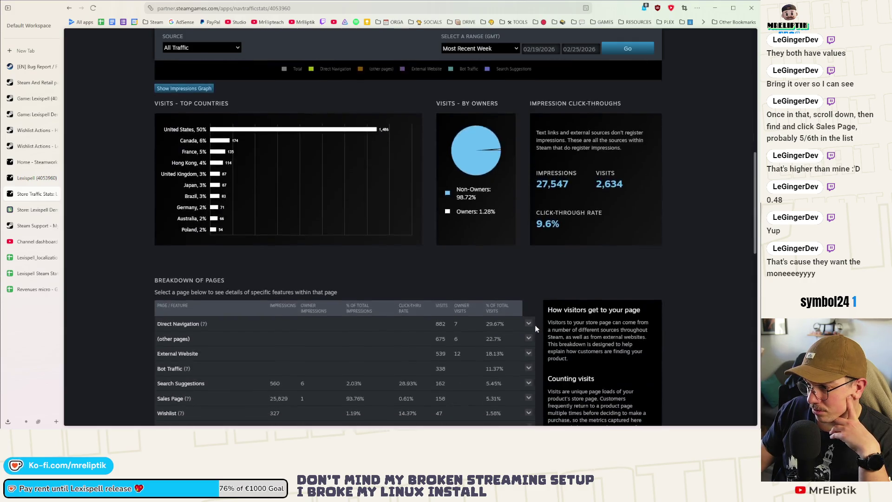
scroll(535, 325, "down", 12)
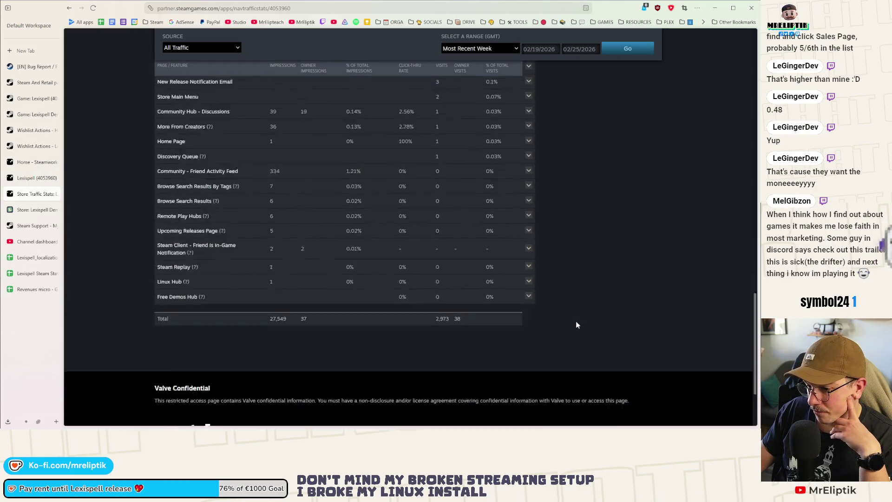
scroll(571, 321, "down", 3)
scroll(563, 316, "up", 15)
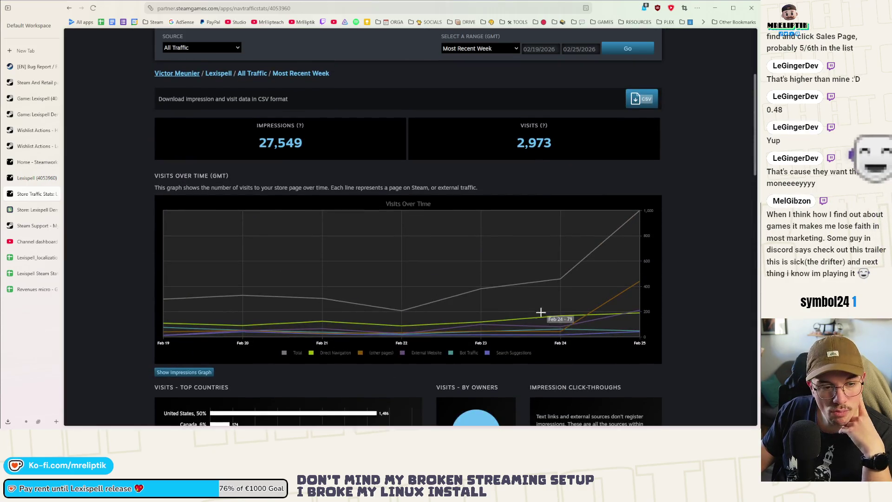
scroll(541, 312, "up", 2)
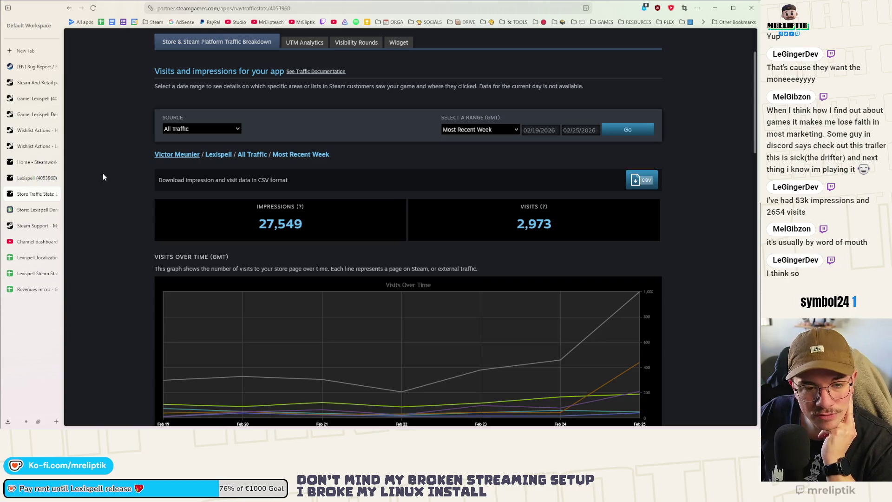
scroll(110, 183, "up", 2)
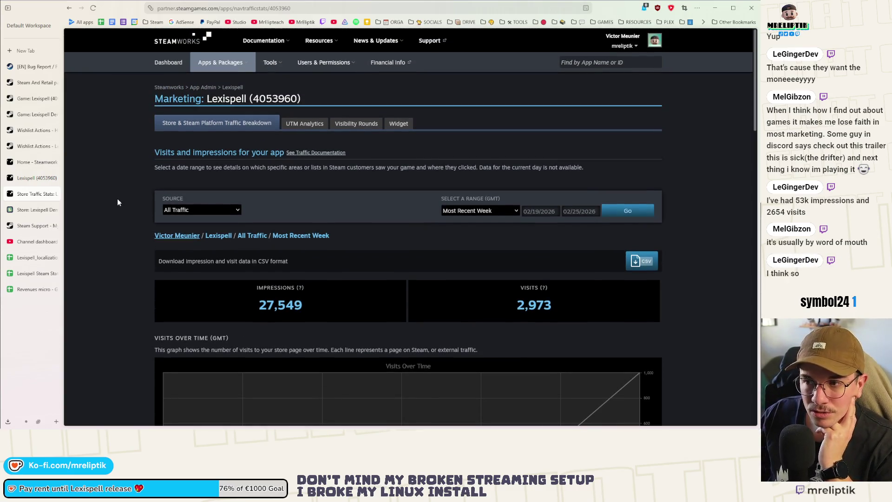
scroll(118, 202, "down", 2)
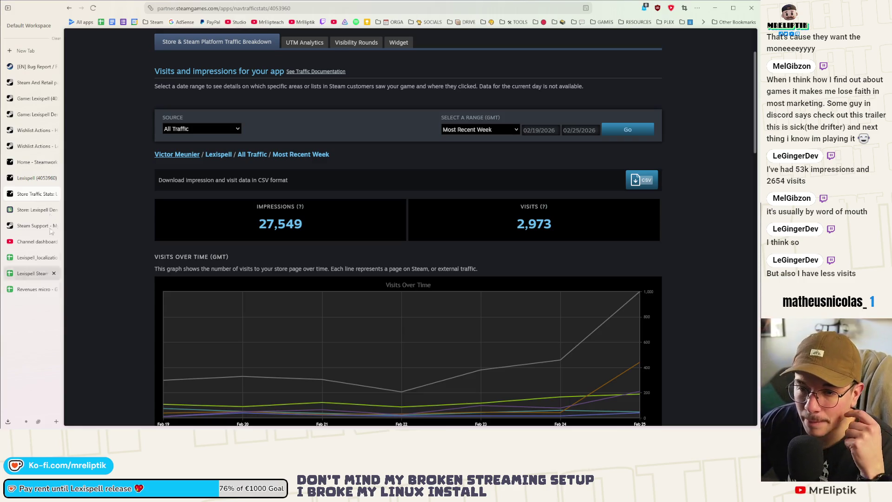
left_click(54, 194)
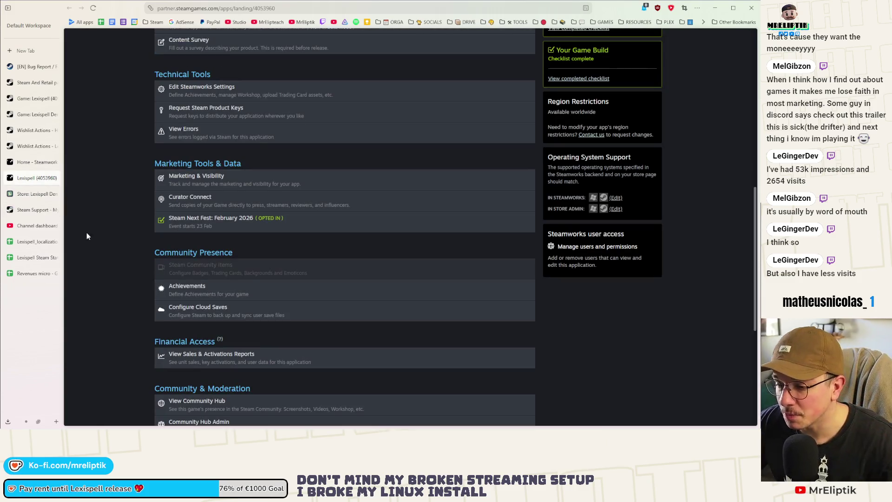
Get the browser out of the way to return to the Godot editor
left_click(751, 8)
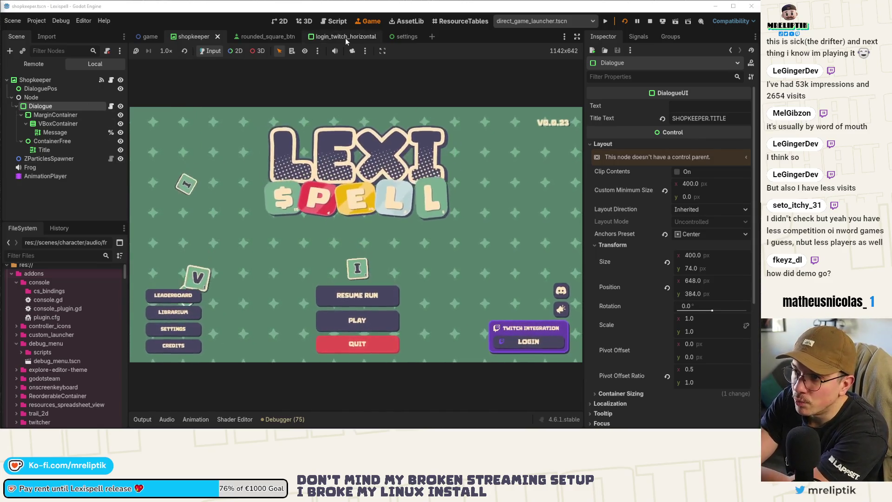
left_click(60, 199)
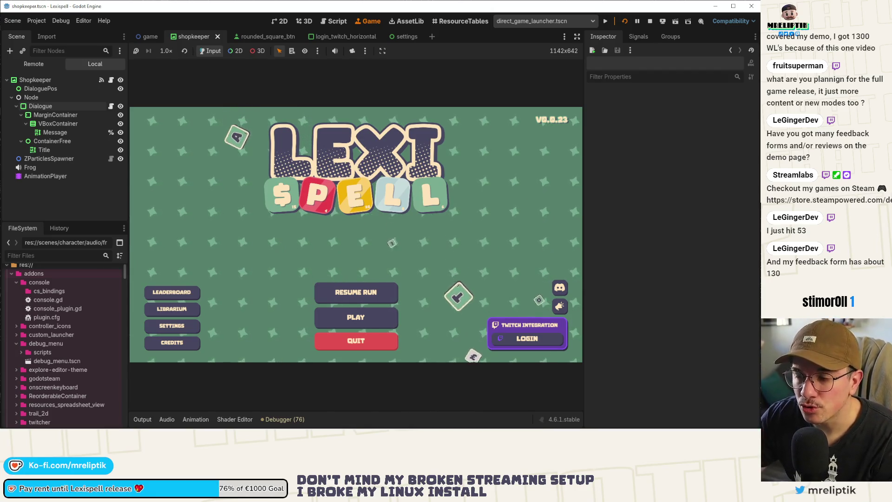
Recheck the Dialogue node's properties, then switch to the login_twitch_horizontal scene
left_click(260, 37)
left_click(194, 38)
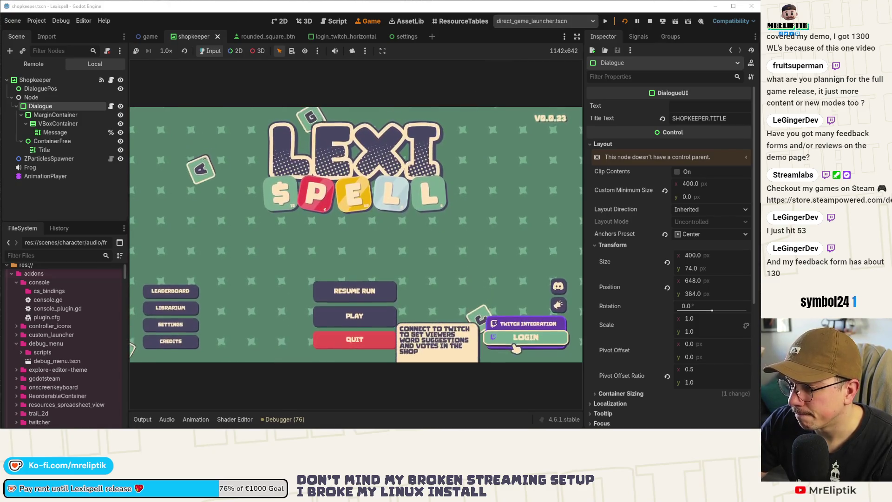
left_click(345, 37)
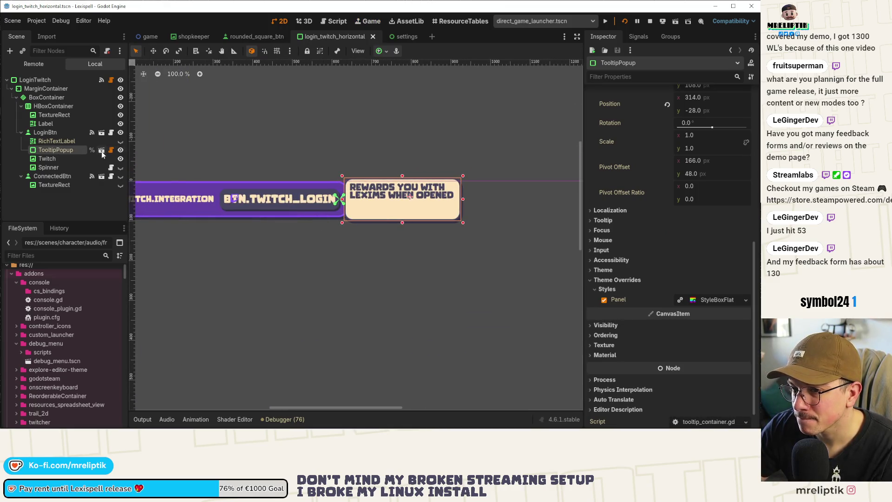
Open TooltipPopup's tooltip_container.gd and highlight its pivot_side export, defaulting to PIVOT_SIDE.BOTTOM
scroll(665, 239, "up", 3)
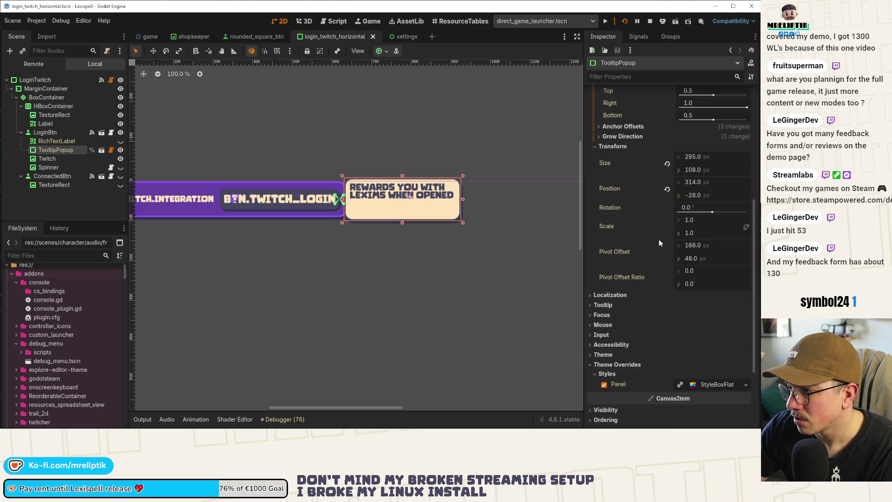
left_click(110, 149)
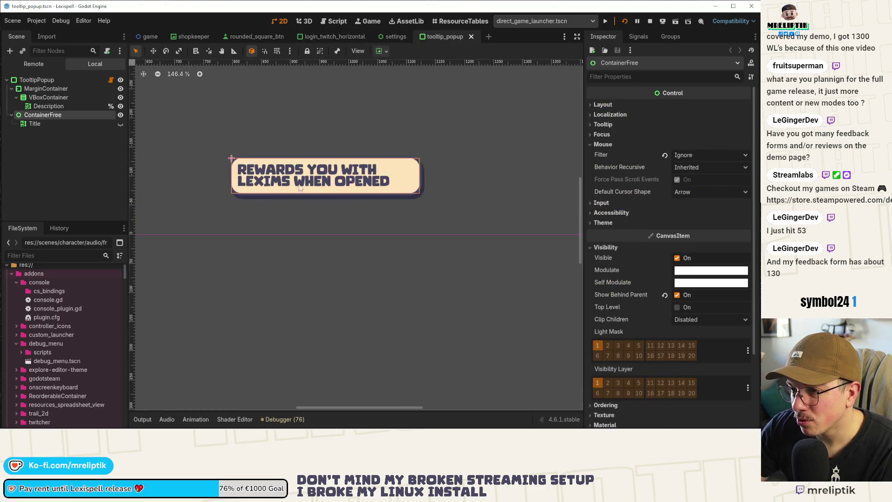
left_click(110, 80)
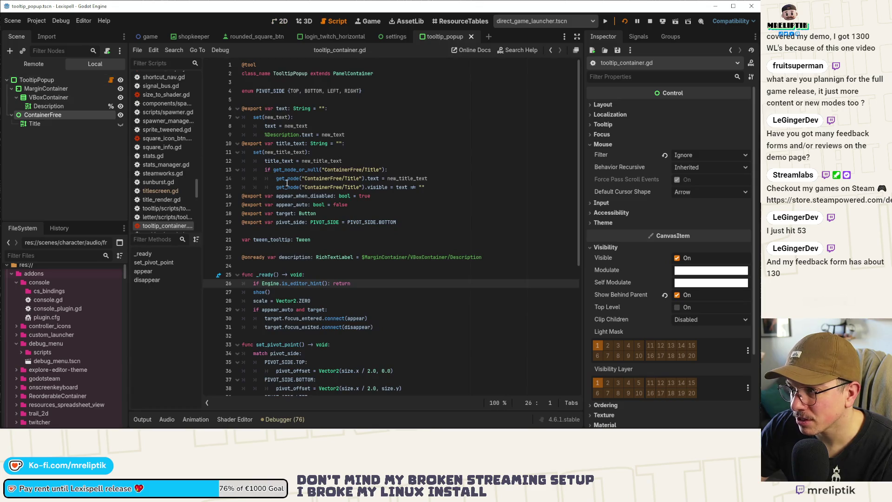
left_click(37, 80)
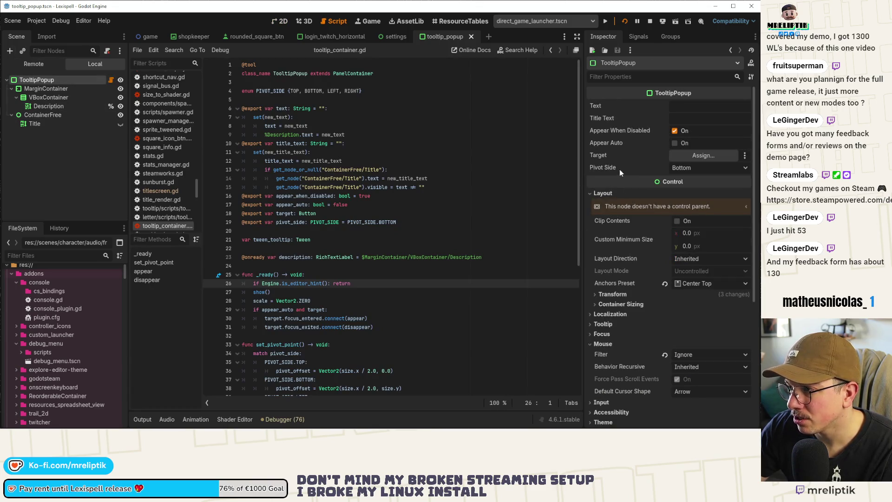
left_click(394, 35)
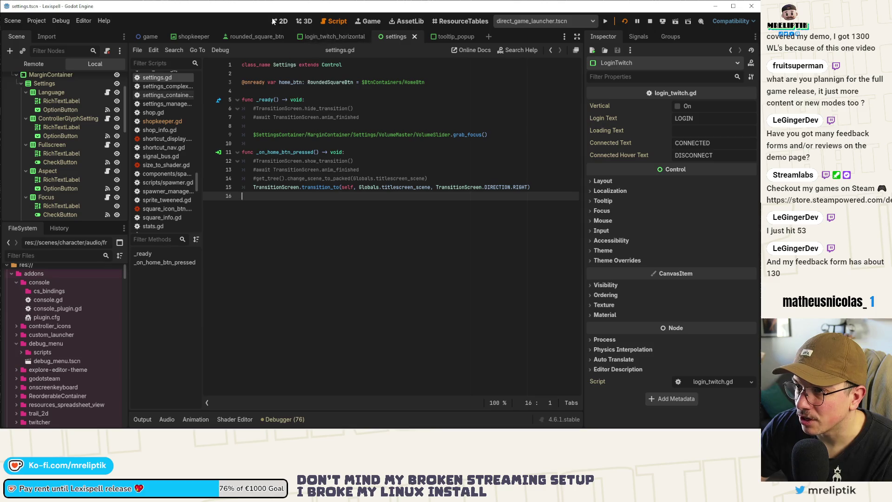
left_click(344, 36)
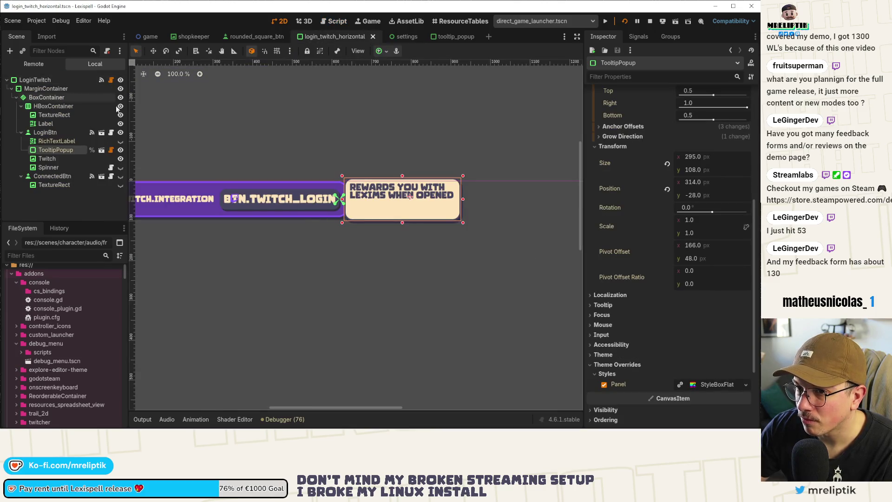
left_click(111, 149)
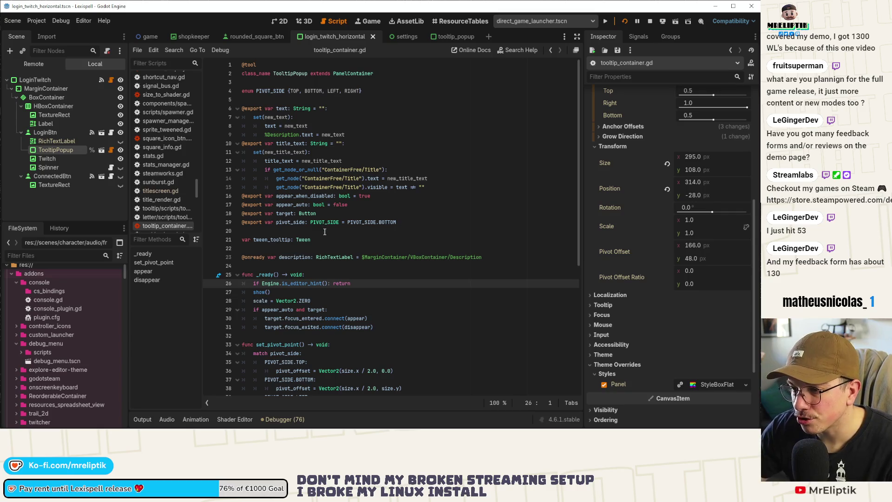
double_click(290, 223)
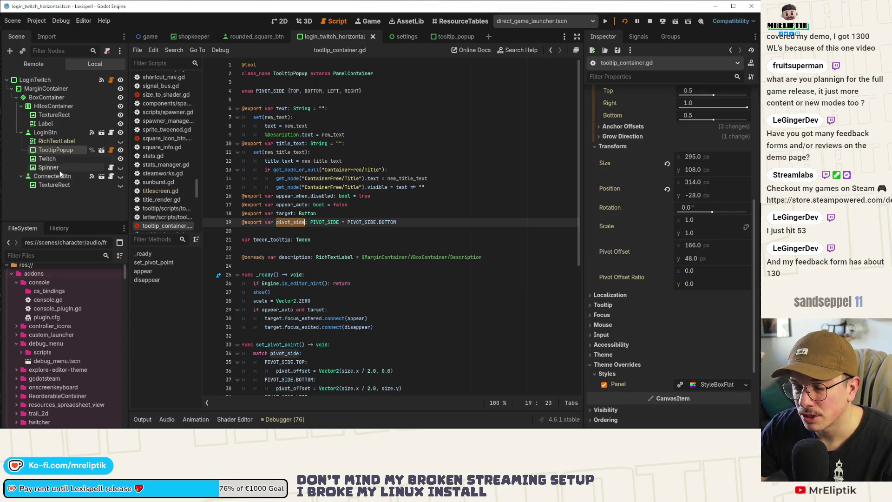
In login_twitch.gd, add a tooltip_popup.pivot_side = TooltipPopup.PIVOT_SIDE line after the tooltip position line
left_click(110, 84)
scroll(326, 153, "up", 1)
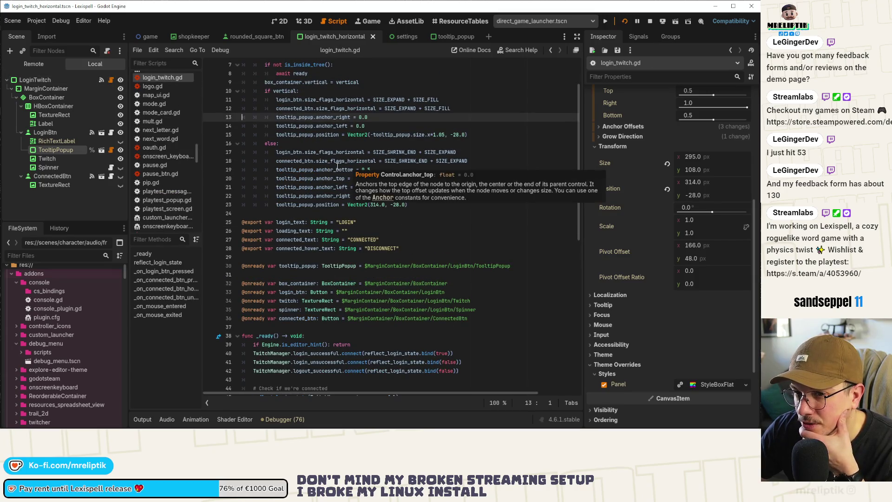
scroll(327, 156, "up", 1)
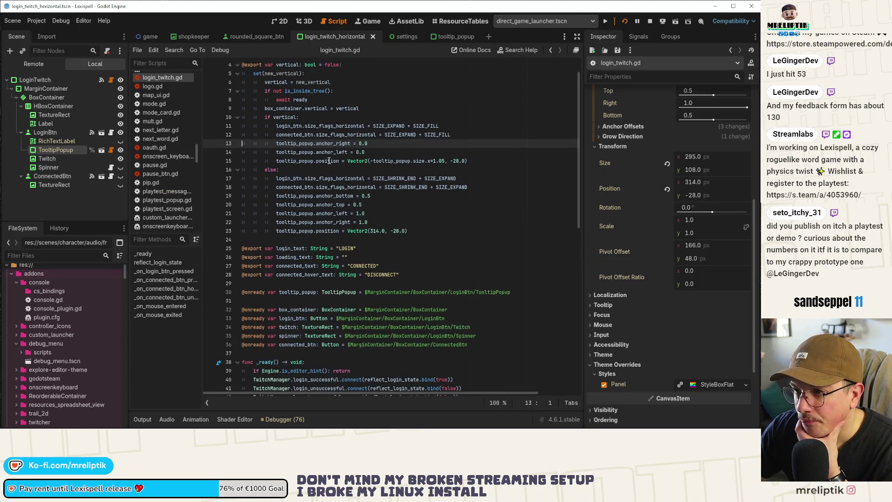
left_click(488, 161)
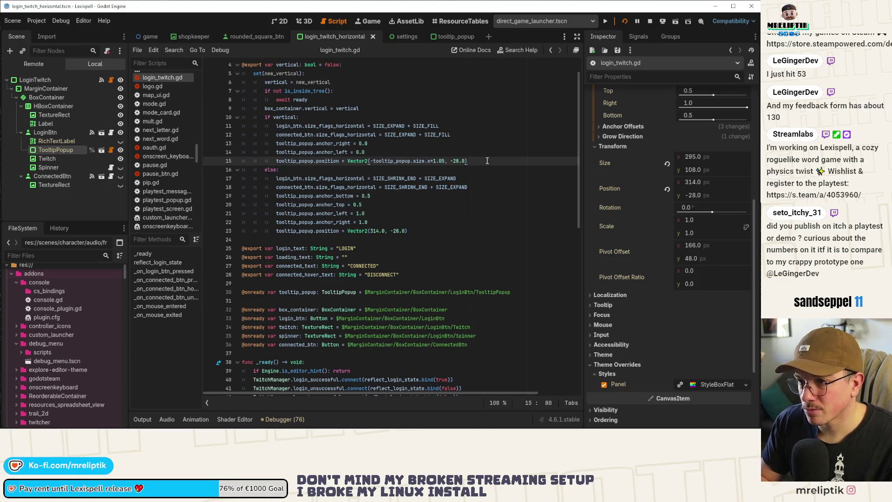
key("Return")
type("tooltip_popup.pivo")
key("Return")
type("= tool")
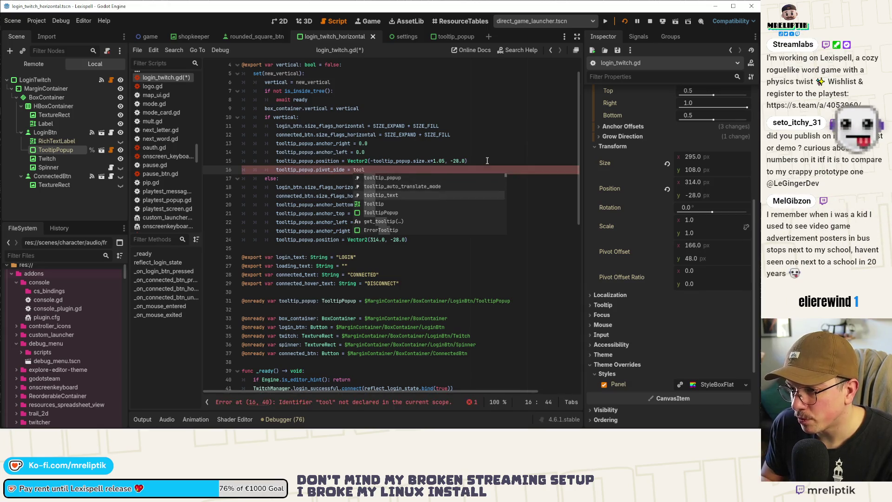
type("tipP")
key("Return")
type("piv")
key("Return")
type(".L")
key("Return")
key("ctrl+s")
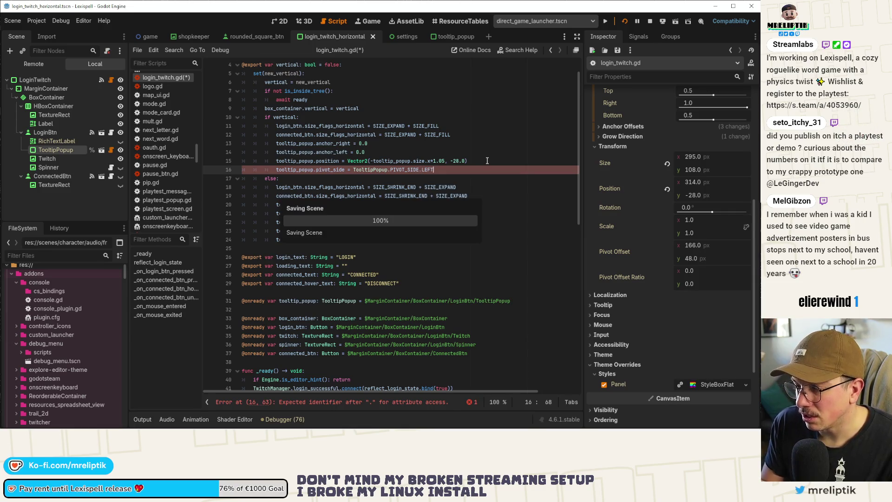
Duplicate the pivot_side line into the else branch, giving RIGHT when vertical and LEFT otherwise, and save
key("ctrl+shift+Left")
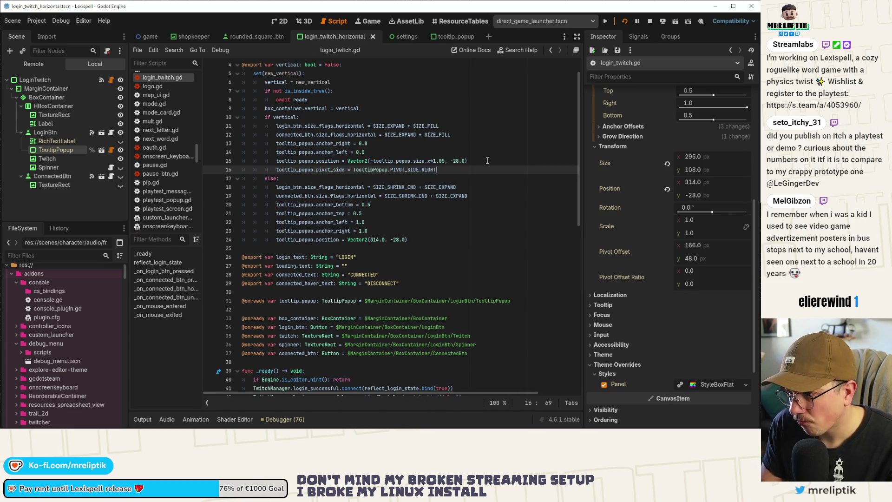
key("ctrl+shift+d")
key("alt+Down")
key("alt+Down")
key("alt+Down")
key("ctrl+shift+Left")
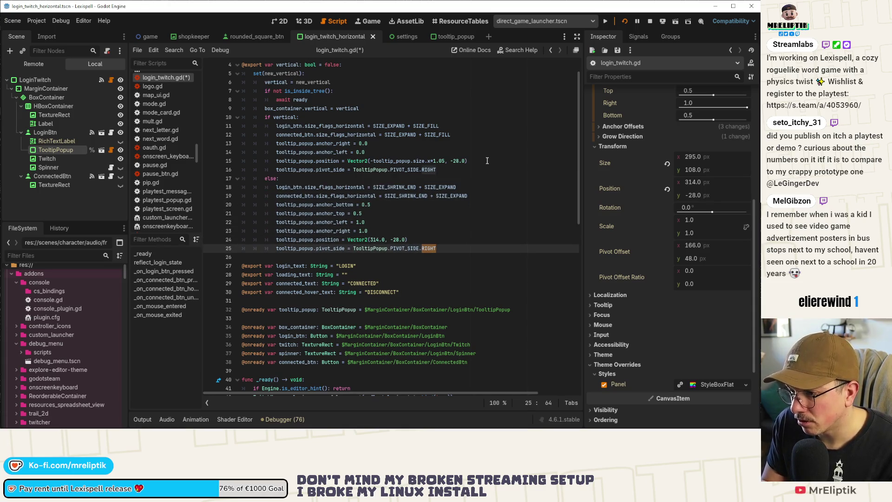
key("BackSpace")
type("T")
key("ctrl+s")
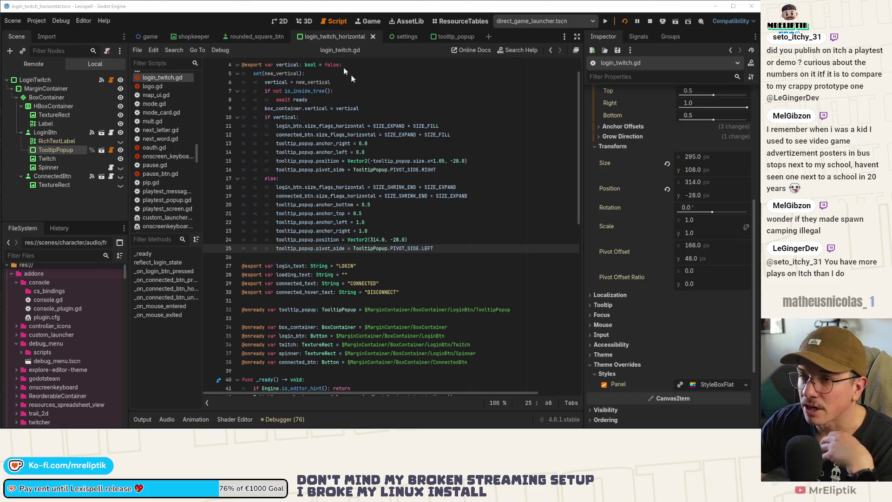
key("alt+Tab")
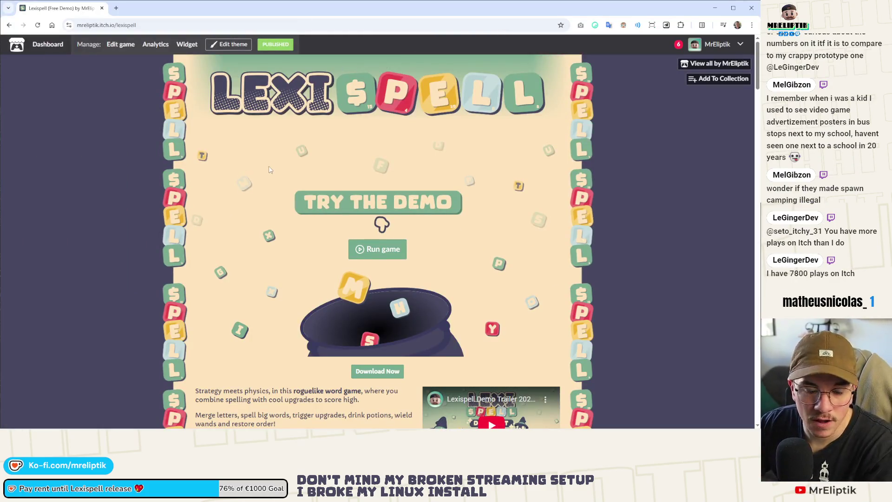
Review the itch.io notifications list of new followers, then return to the front page
left_click(681, 50)
scroll(199, 163, "down", 2)
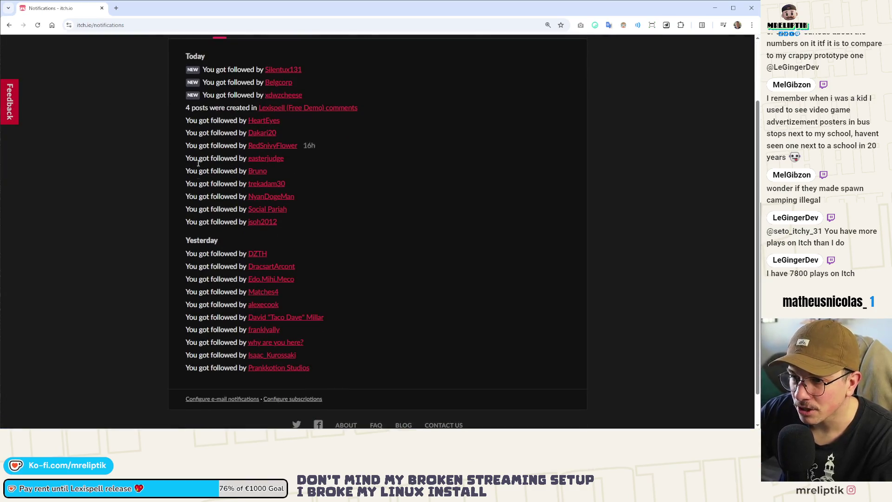
mouse_move(184, 124)
left_mouse_down()
mouse_move(294, 298)
mouse_move(357, 348)
mouse_move(352, 368)
left_mouse_up()
left_click(401, 276)
scroll(402, 277, "up", 2)
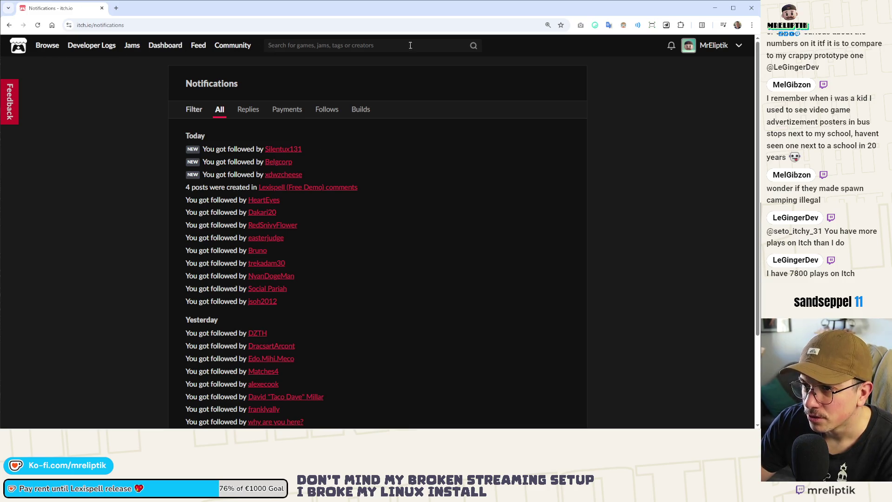
left_click(47, 46)
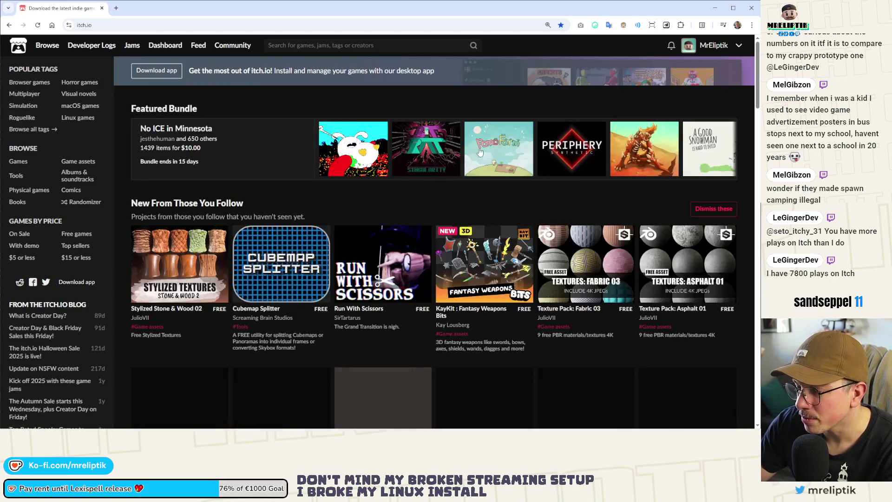
Look through the front page's Latest Featured Games, then reload the page four times
scroll(386, 173, "down", 7)
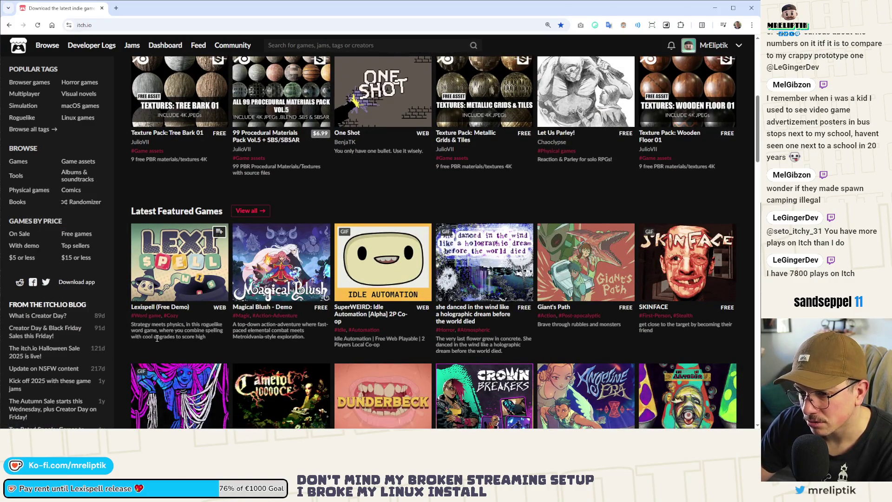
scroll(183, 314, "down", 3)
scroll(183, 315, "down", 4)
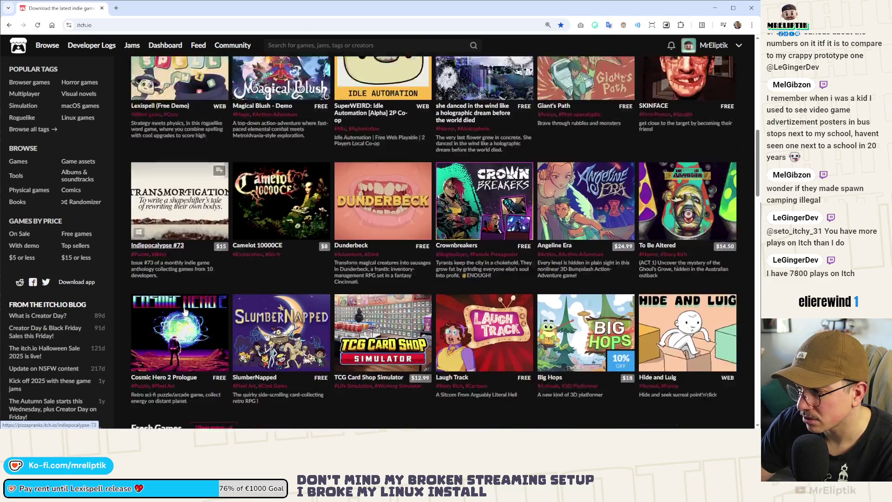
scroll(183, 300, "up", 6)
scroll(181, 210, "down", 3)
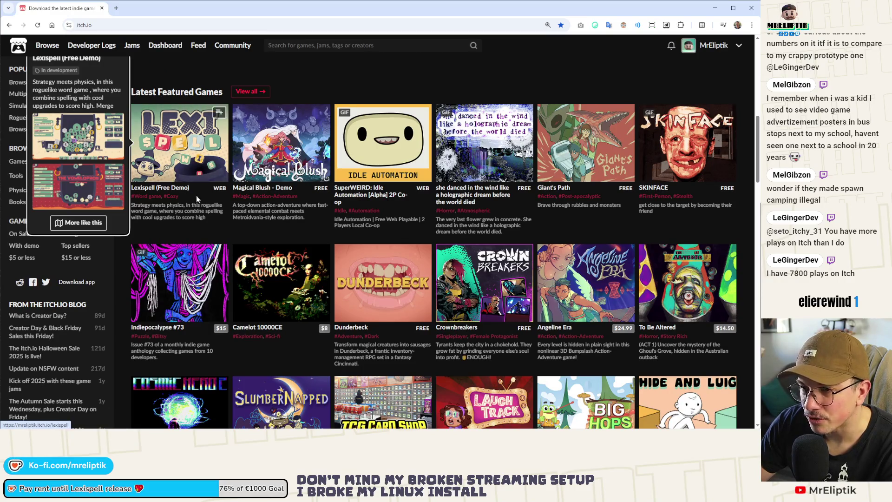
scroll(378, 186, "up", 10)
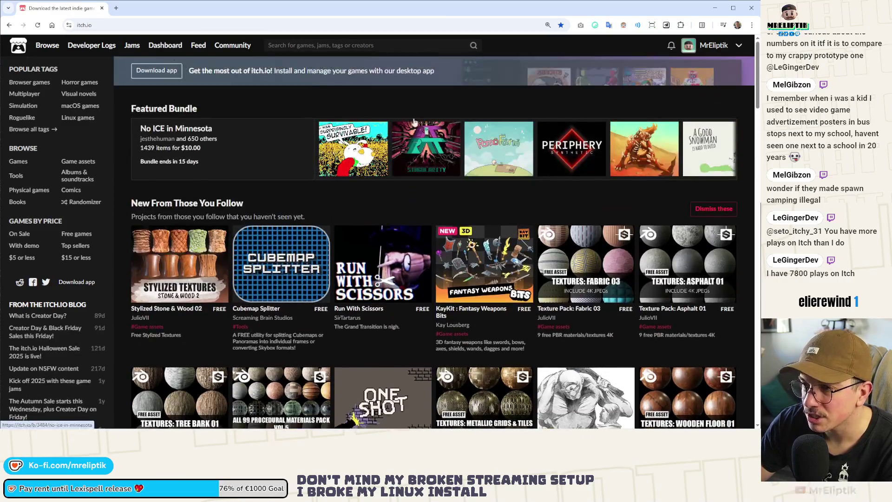
left_click(38, 26)
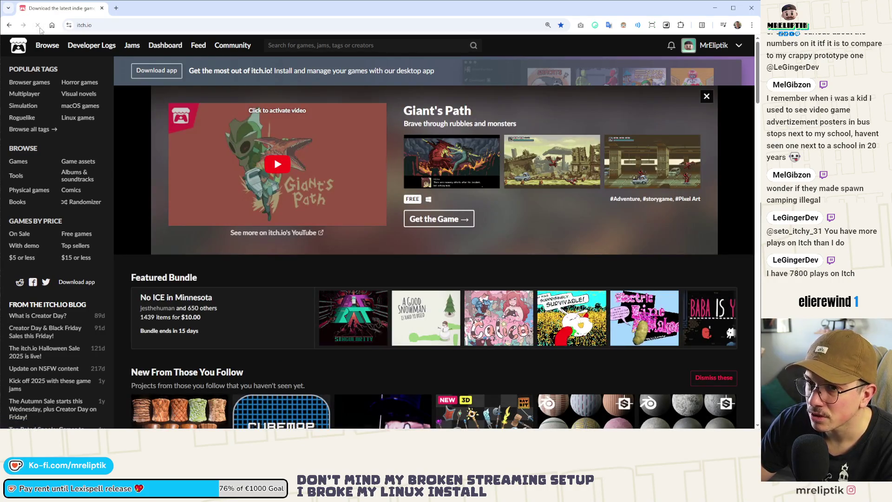
left_click(38, 26)
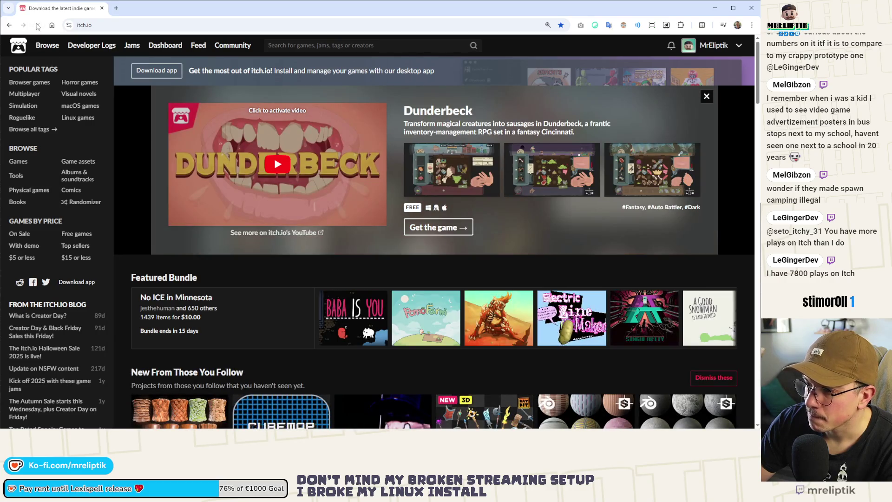
left_click(38, 26)
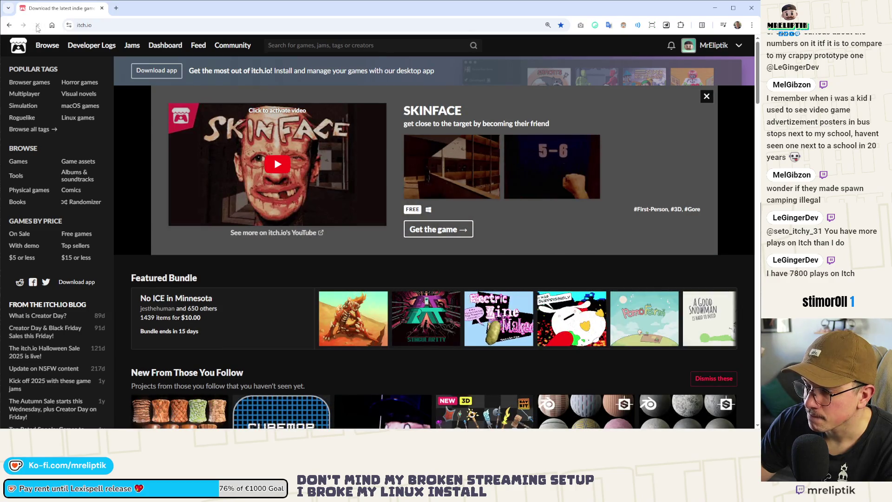
left_click(38, 26)
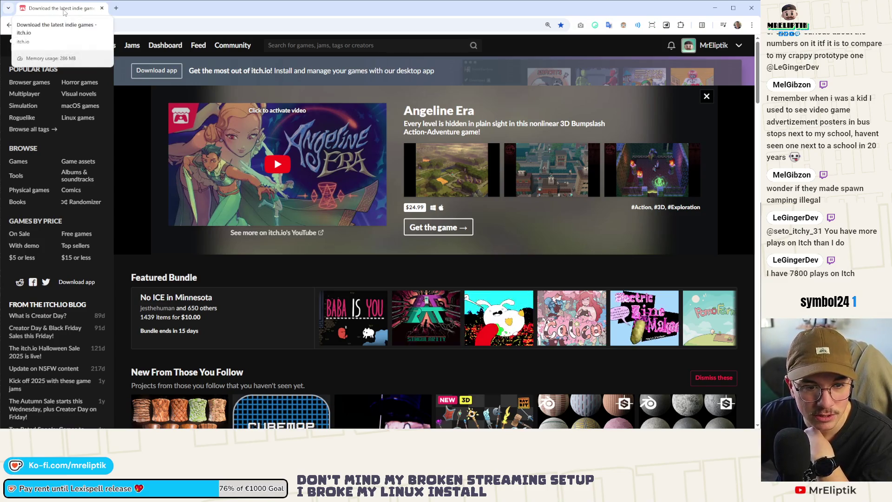
Back in Godot, run the game to test the login button, stop it with F8, and reopen login_twitch.gd
key("alt+Tab")
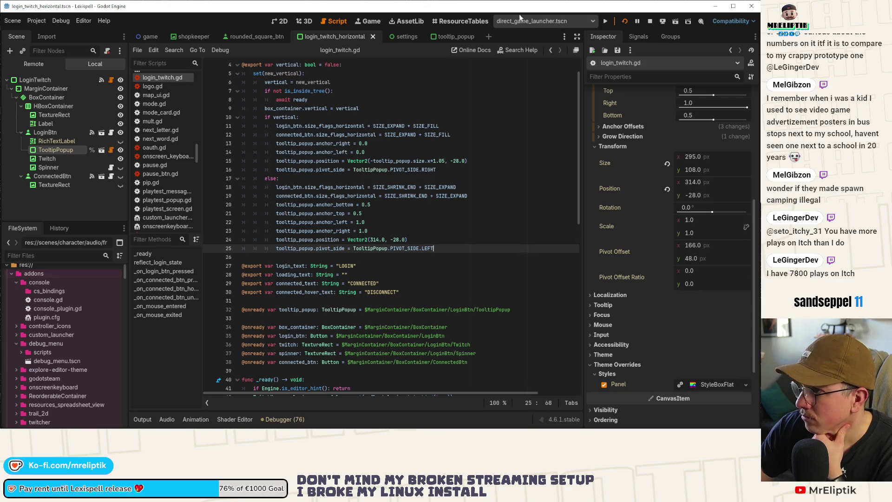
left_click(379, 23)
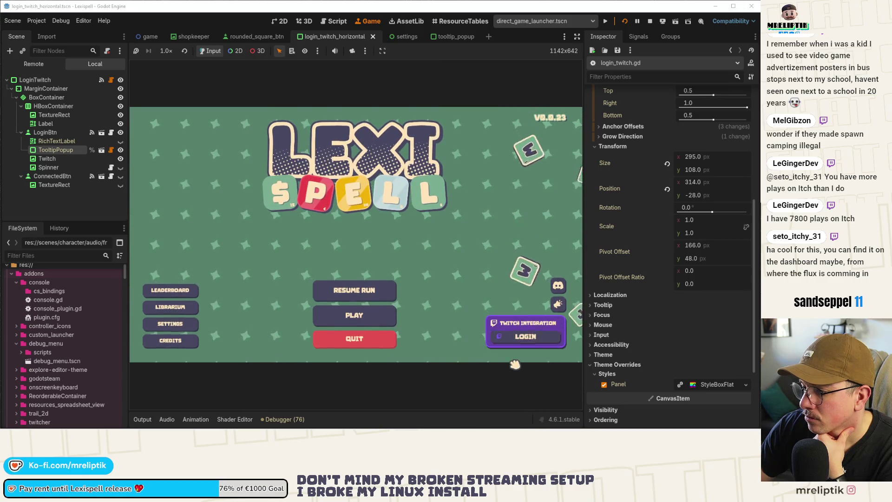
key("F8")
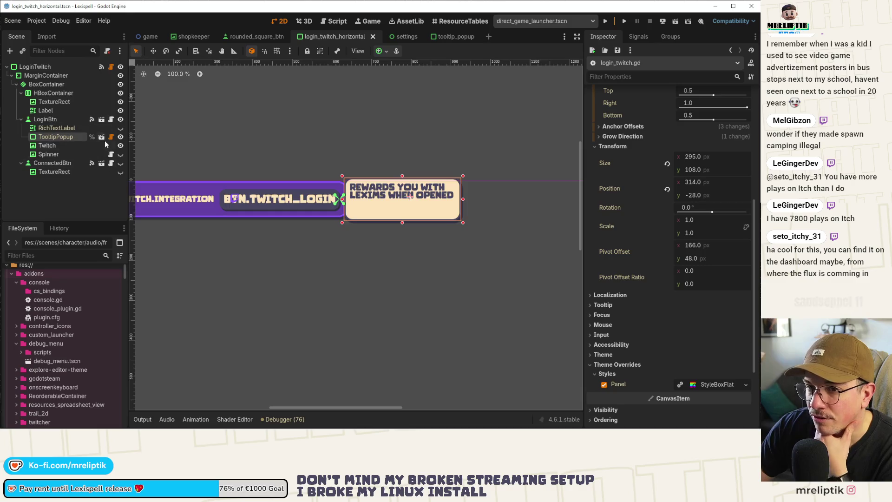
left_click(111, 67)
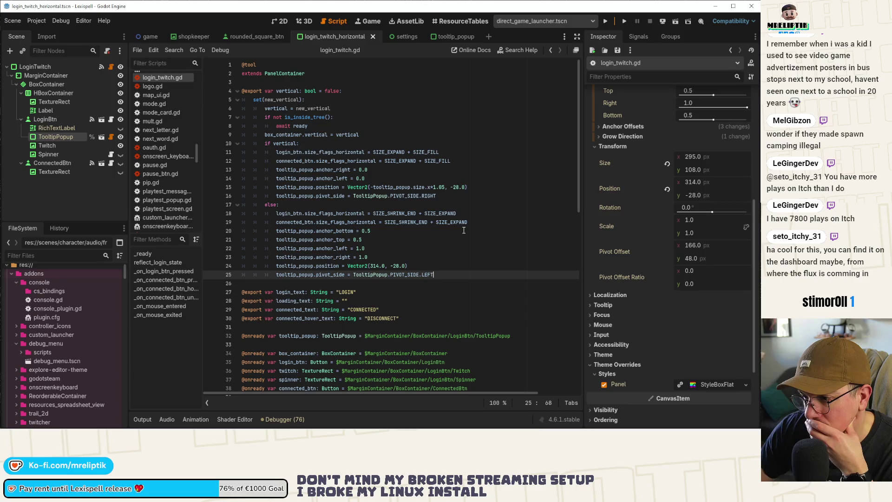
left_click(285, 20)
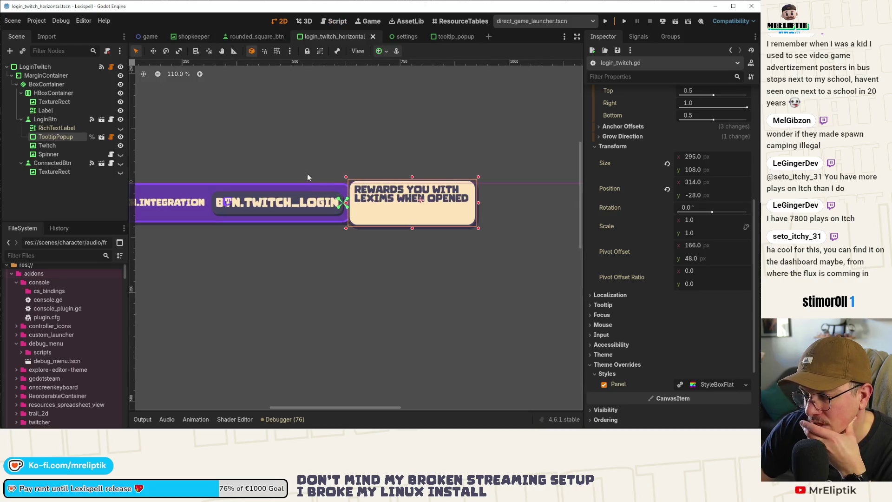
scroll(393, 216, "up", 2)
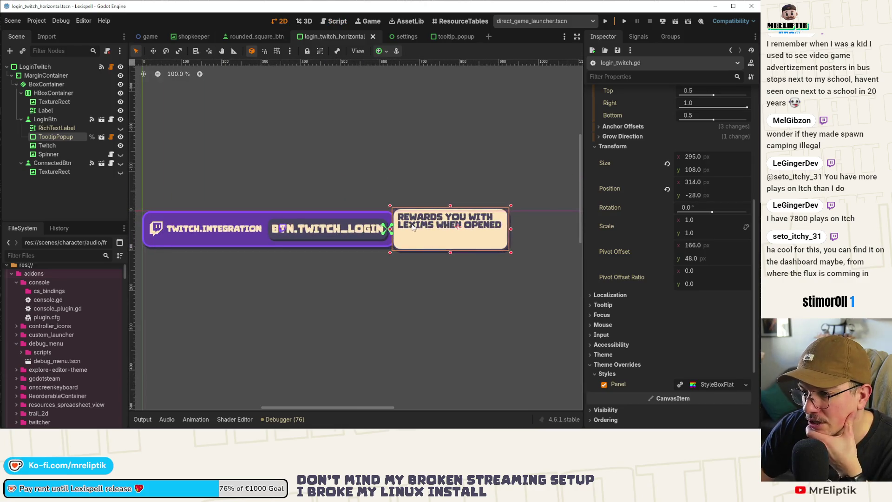
scroll(653, 195, "up", 3)
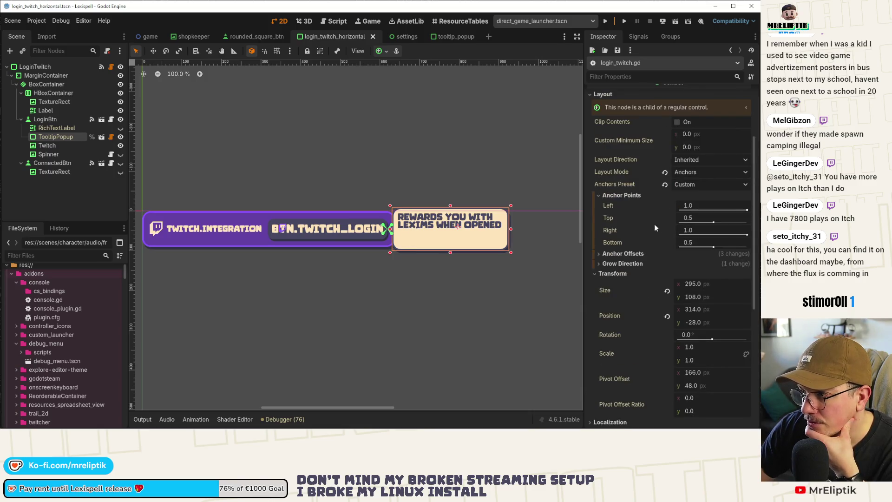
left_click_drag(748, 210, 664, 215)
mouse_move(743, 232)
left_mouse_down()
mouse_move(601, 237)
mouse_move(707, 237)
mouse_move(645, 241)
left_mouse_up()
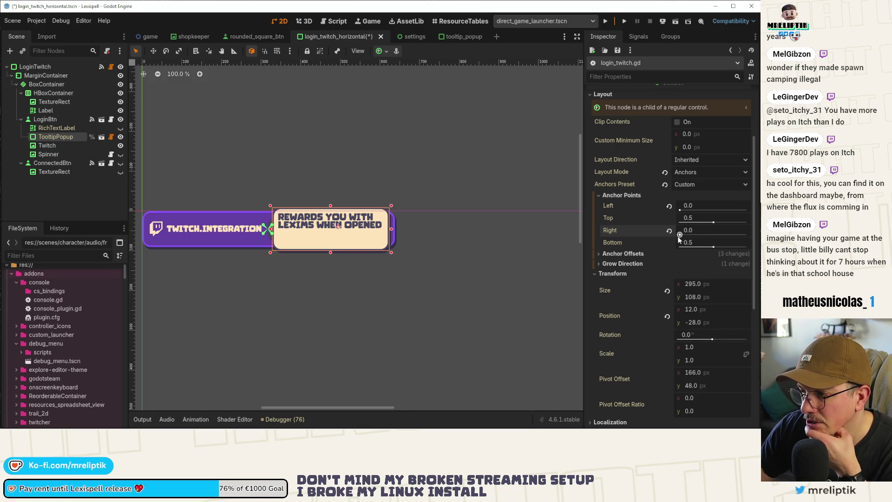
left_click_drag(680, 235, 748, 235)
left_click_drag(680, 210, 747, 210)
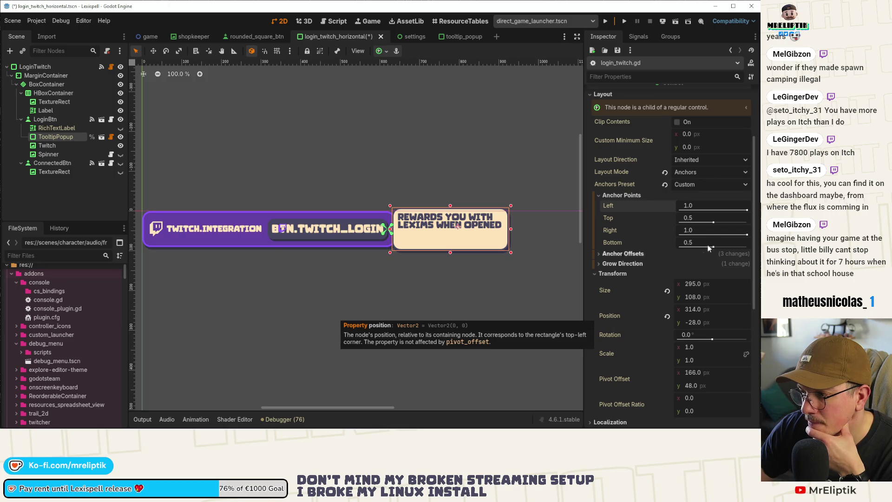
left_click_drag(747, 210, 679, 210)
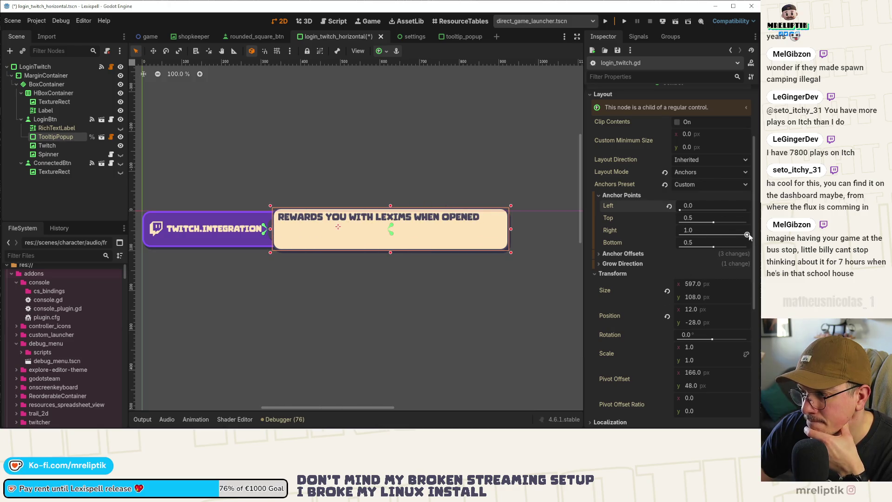
left_click_drag(747, 235, 614, 236)
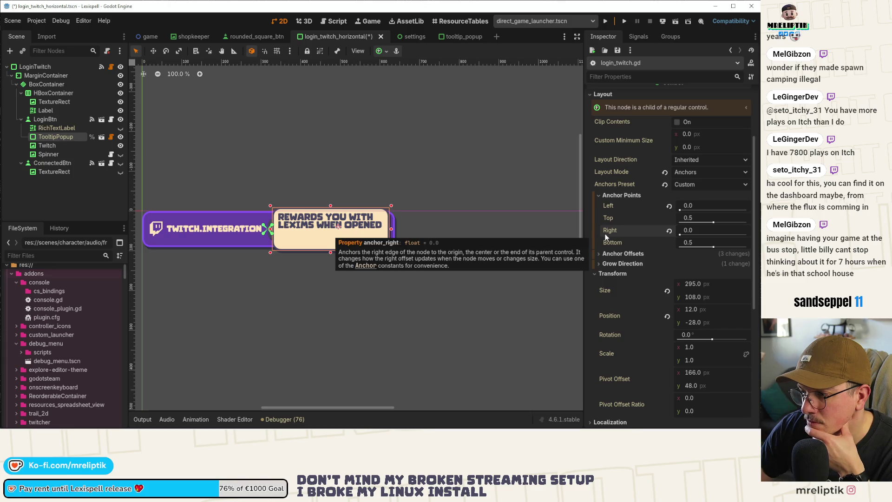
left_click_drag(681, 235, 747, 235)
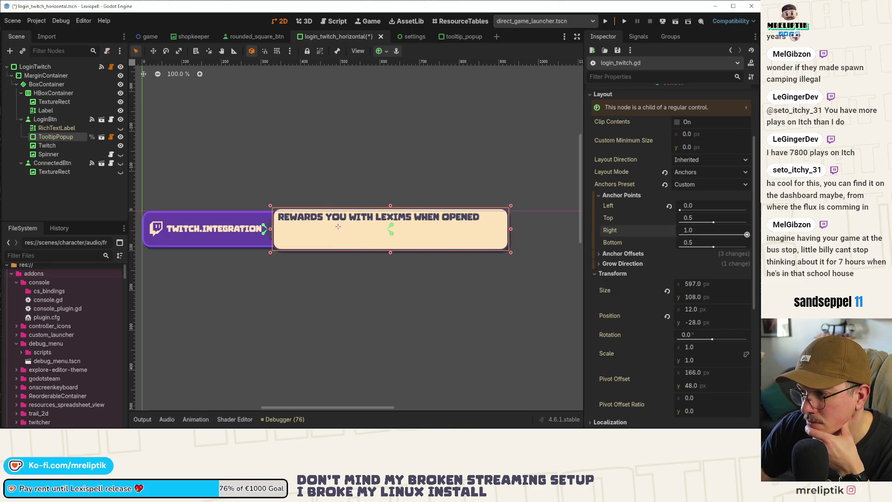
left_click_drag(680, 210, 747, 210)
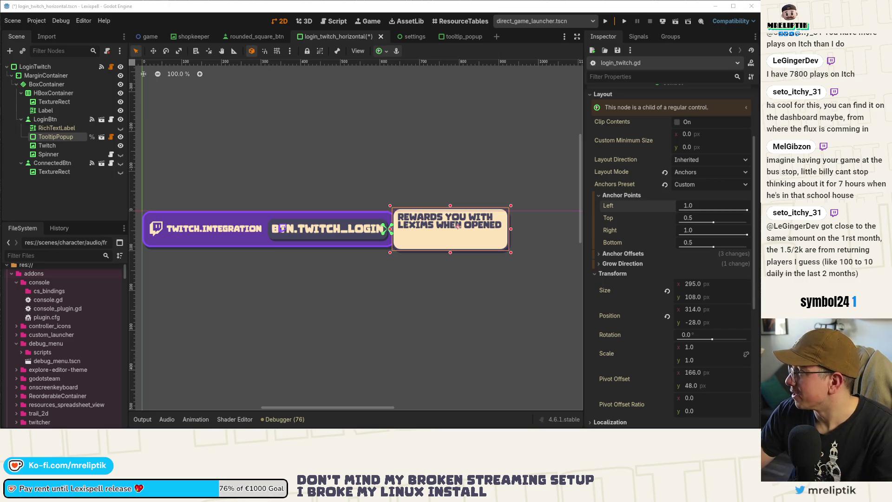
Review Lexispell's referrer analytics by website domain and by URL, then open its Edit game page
key("alt+Tab")
scroll(326, 267, "down", 6)
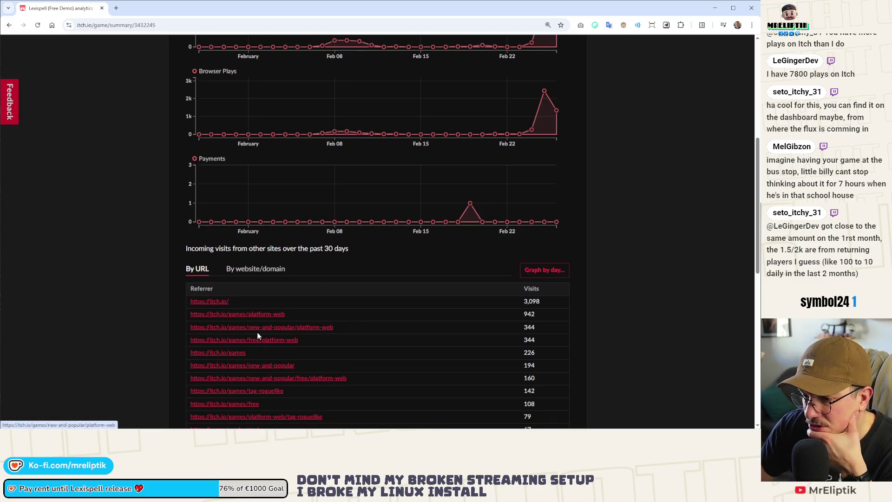
scroll(297, 324, "down", 2)
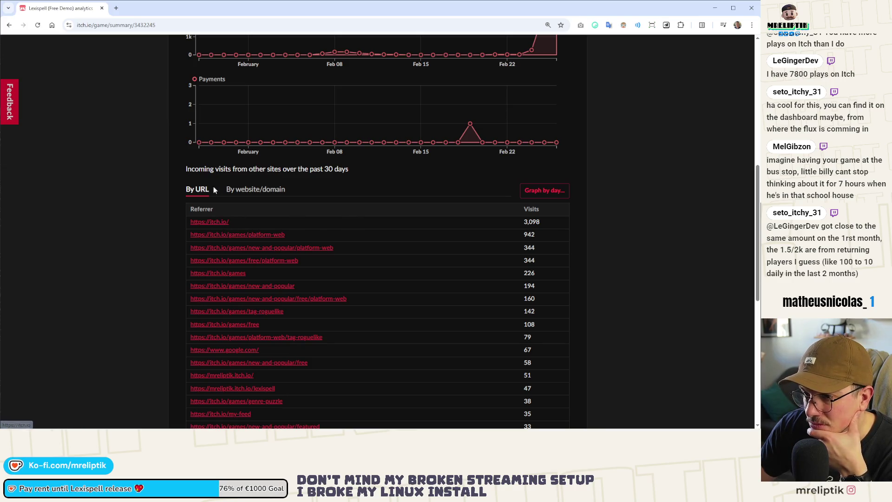
left_click(251, 189)
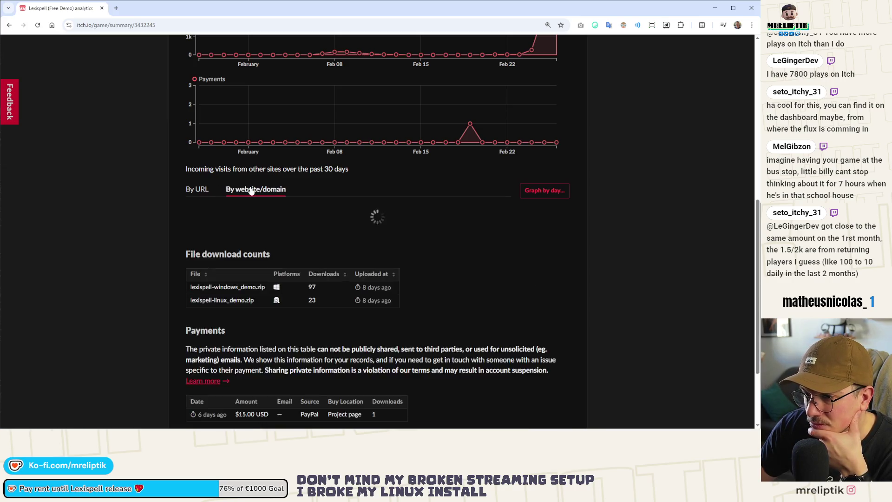
left_click(198, 190)
scroll(339, 222, "down", 5)
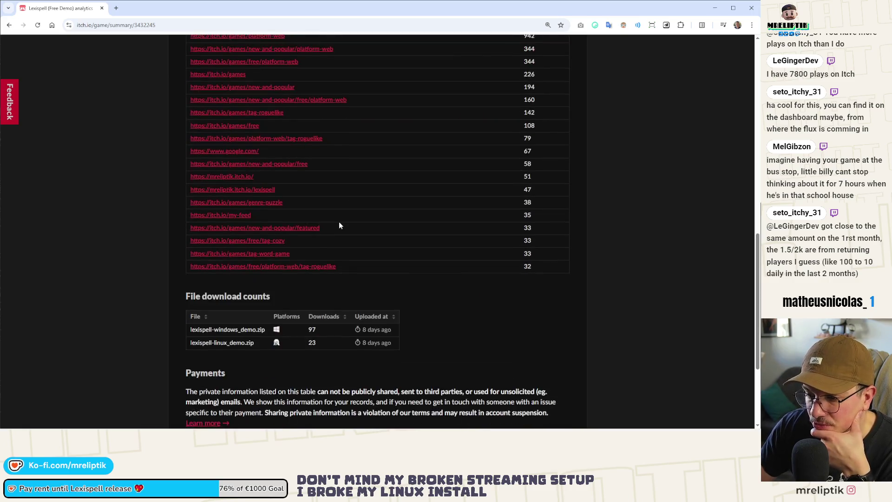
scroll(342, 229, "up", 10)
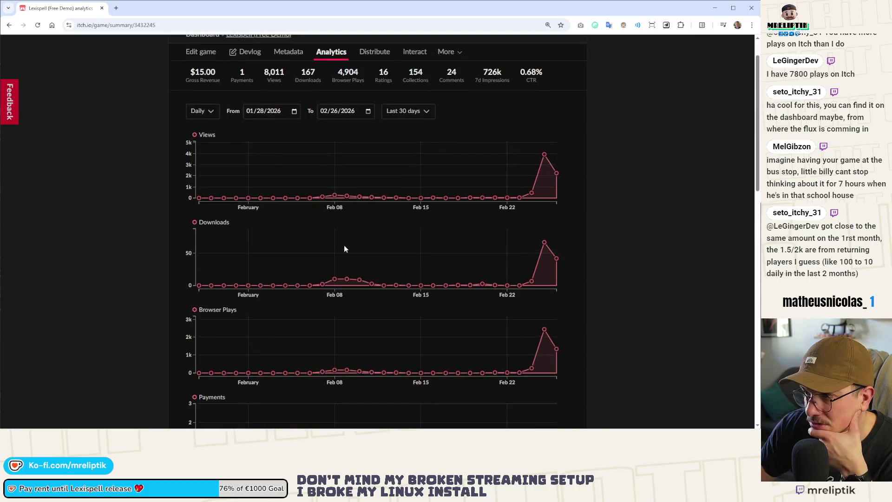
scroll(415, 187, "up", 1)
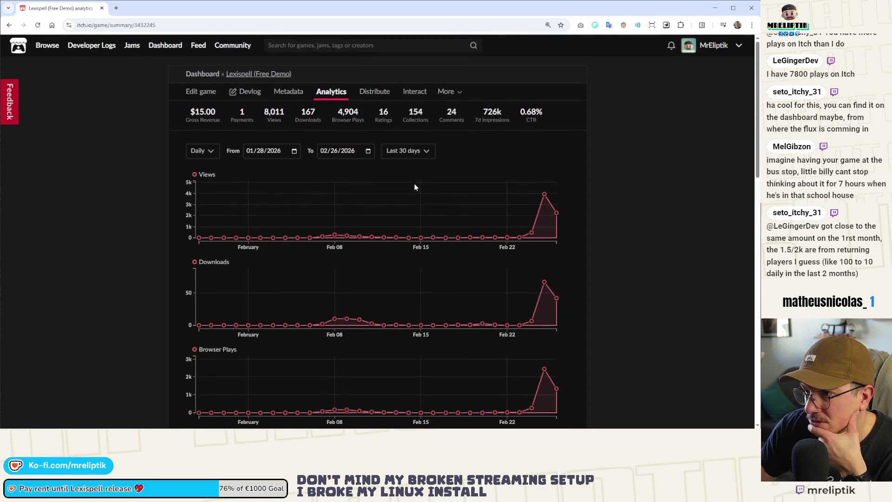
left_click(210, 92)
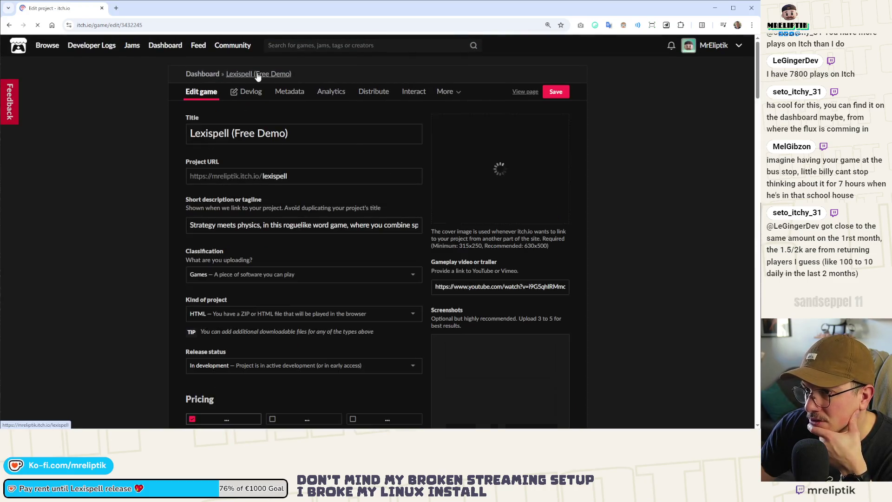
left_click(258, 74)
scroll(378, 205, "down", 10)
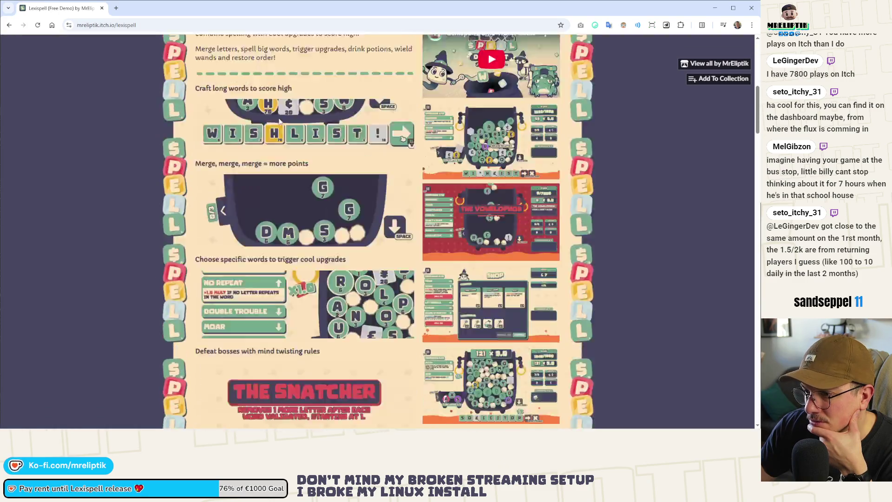
scroll(288, 120, "down", 10)
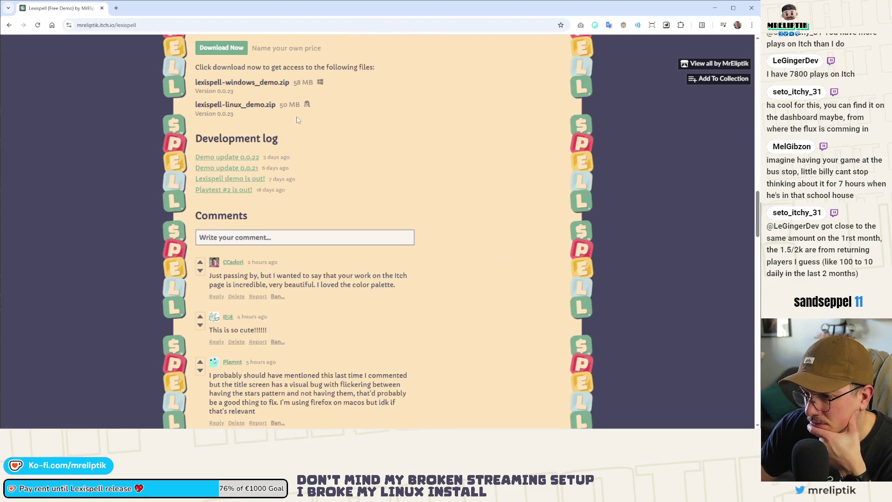
scroll(325, 139, "down", 3)
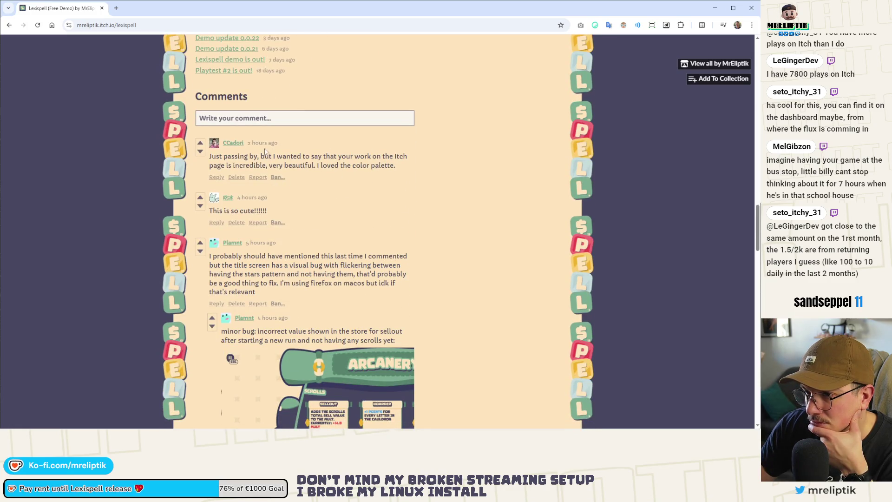
scroll(293, 227, "down", 3)
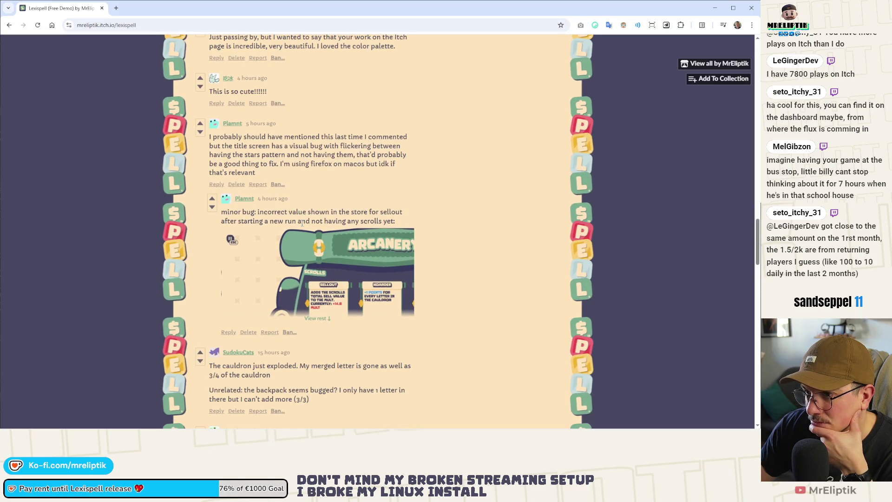
scroll(302, 224, "down", 2)
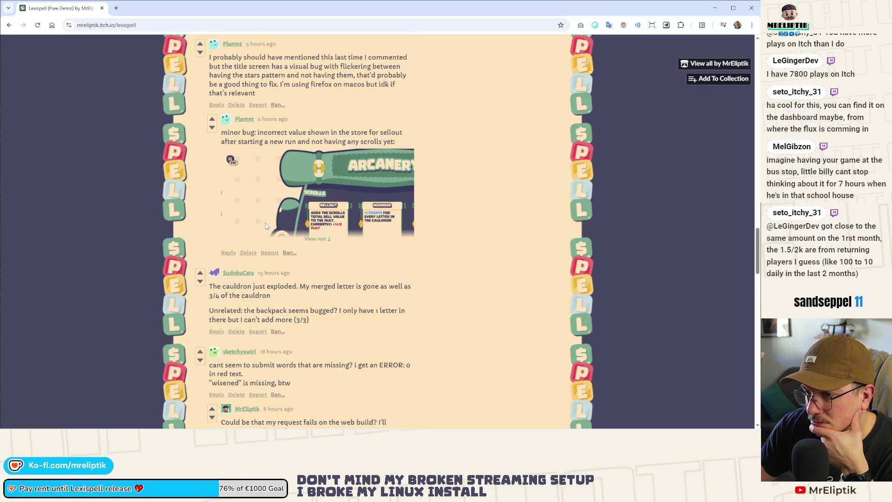
scroll(279, 209, "down", 3)
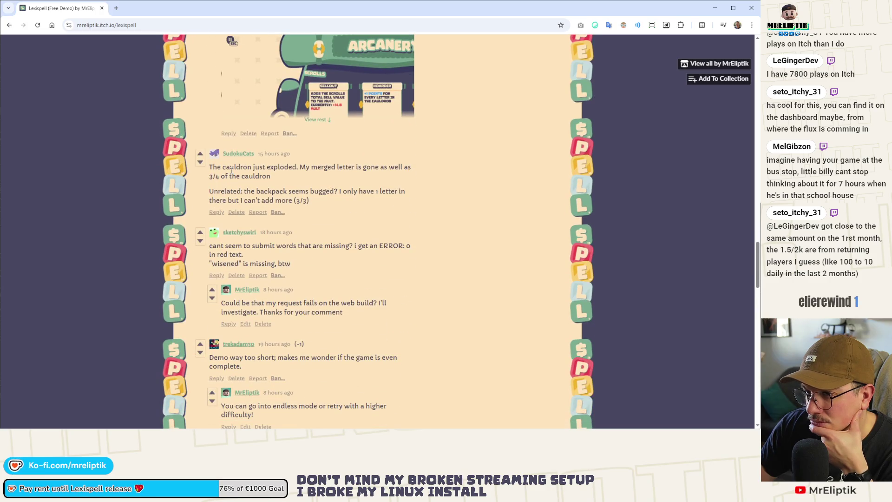
scroll(293, 181, "up", 5)
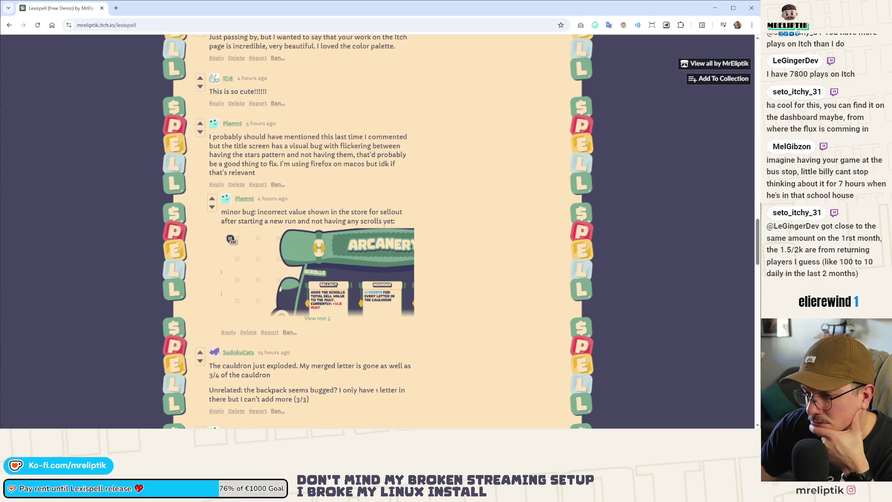
scroll(385, 222, "up", 2)
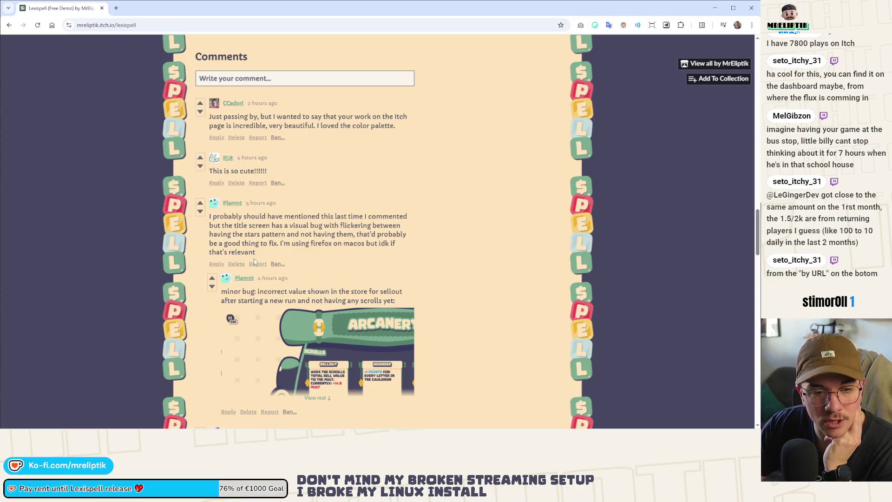
key("alt+Left")
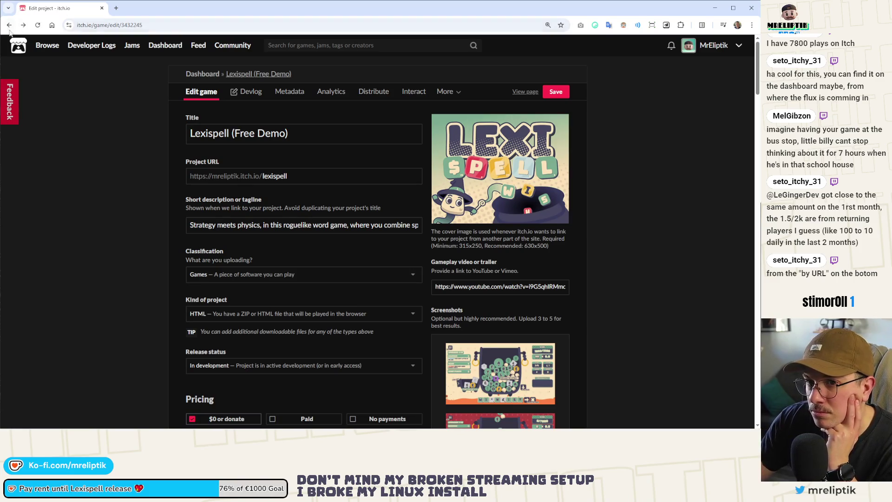
Inspect the By URL referrer links, including the new-and-popular and front-page URLs, then go to the itch.io front page
scroll(119, 127, "down", 20)
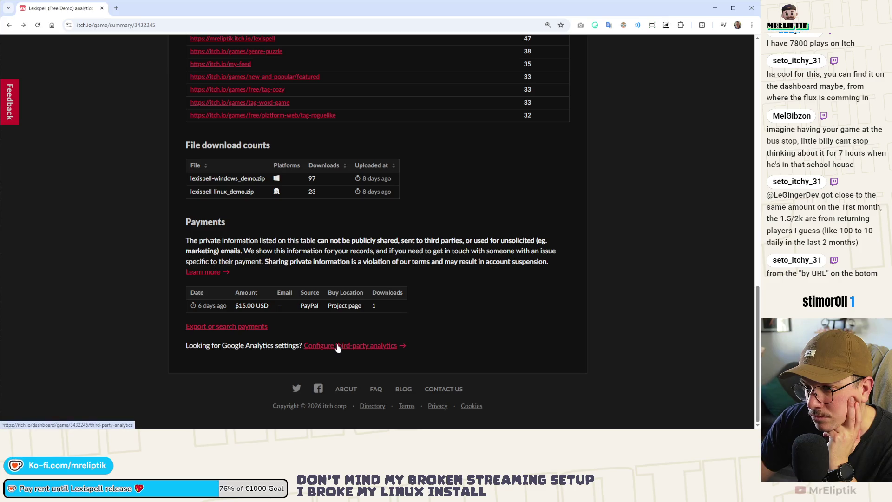
scroll(338, 346, "up", 1)
scroll(337, 344, "up", 5)
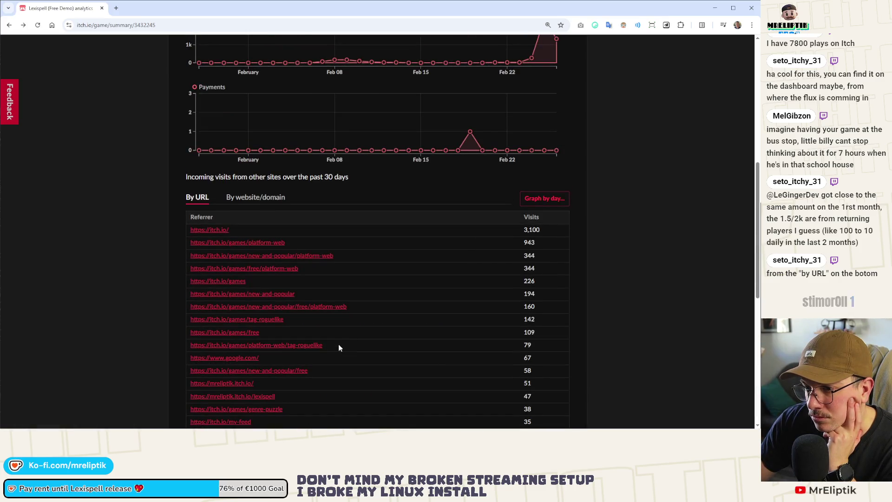
scroll(338, 344, "down", 1)
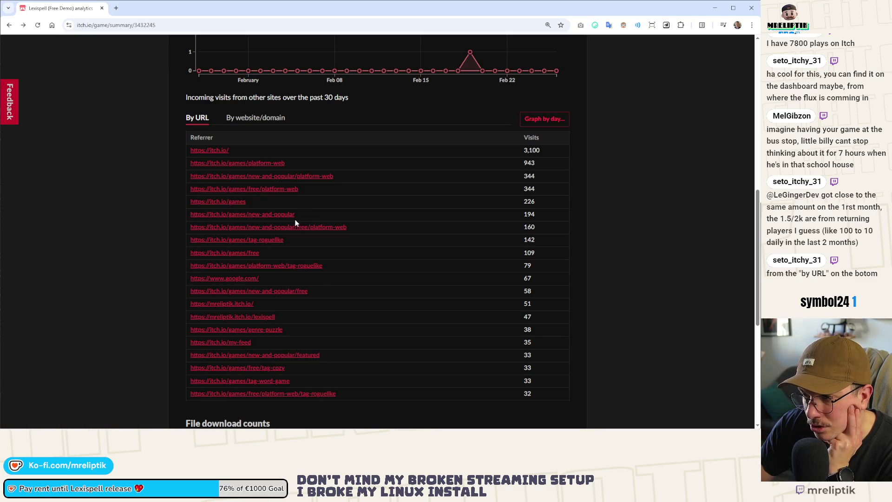
double_click(262, 214)
mouse_move(239, 213)
left_mouse_down()
mouse_move(185, 212)
mouse_move(194, 214)
left_mouse_up()
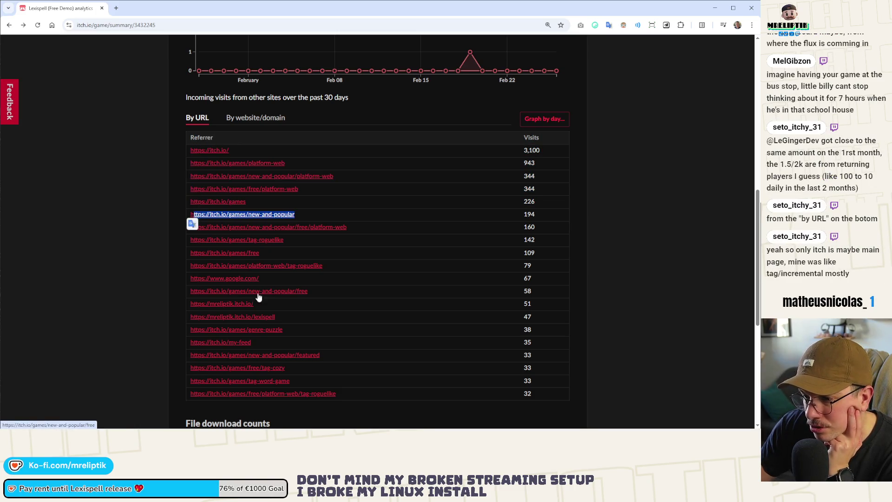
left_click_drag(320, 355, 275, 355)
left_click_drag(235, 149, 191, 151)
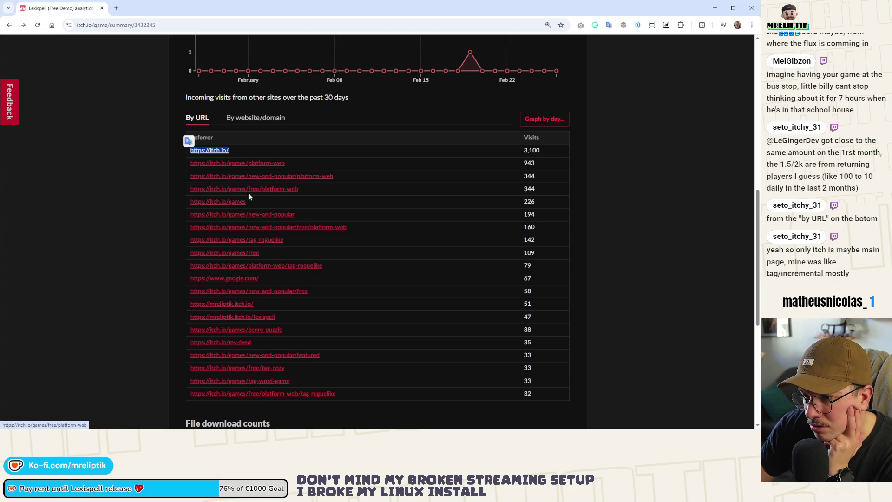
left_click(395, 200)
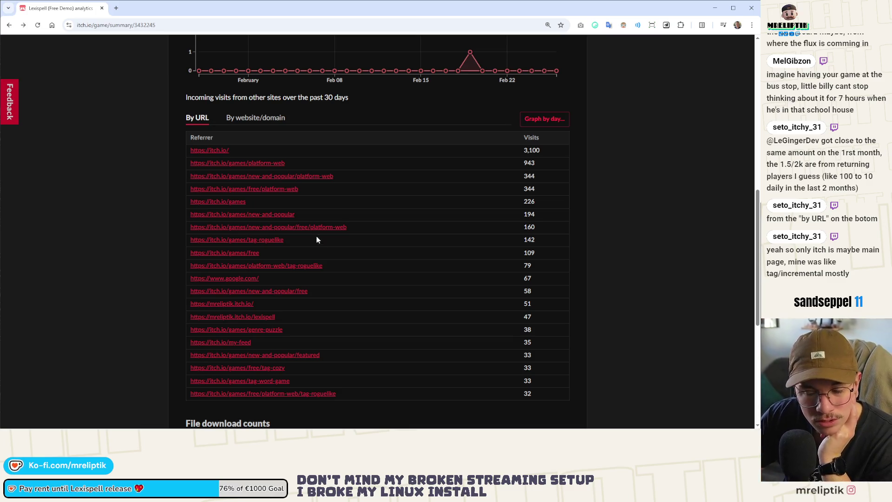
scroll(317, 247, "up", 10)
left_click(48, 45)
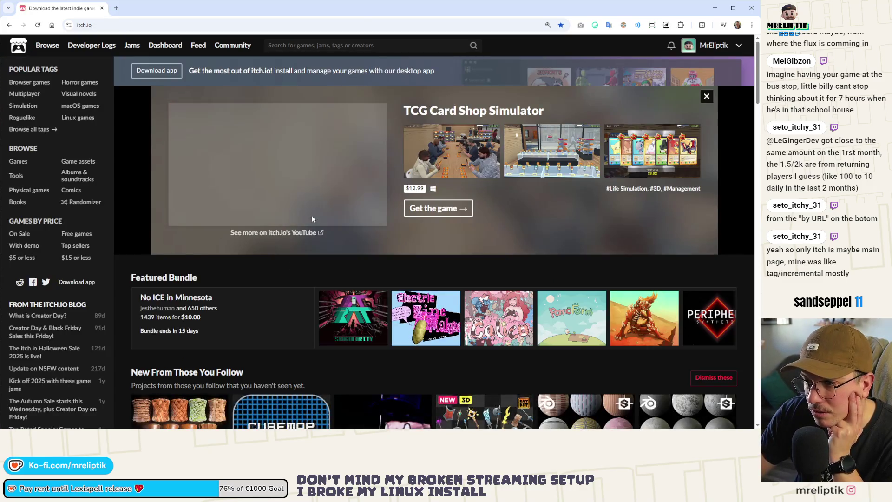
Reload the itch.io front page repeatedly, dismissing each featured game panel, such as Gobble Fantasy and Angeline Era
left_click(706, 97)
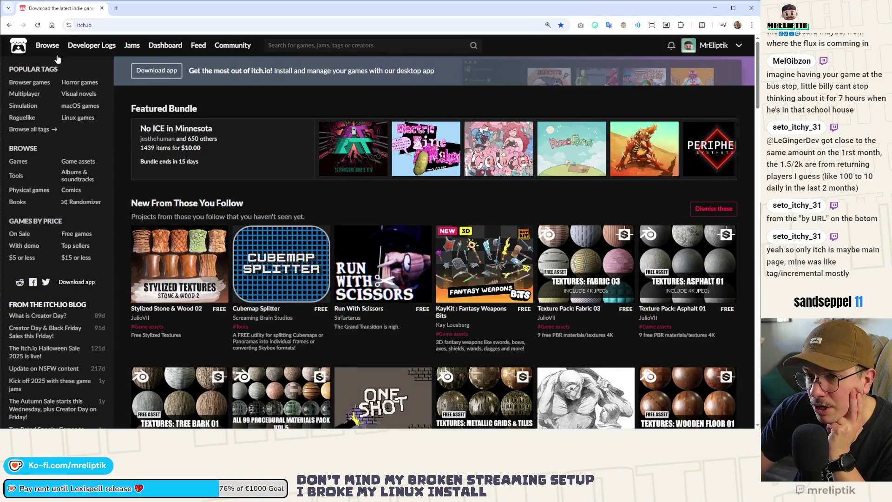
left_click(48, 45)
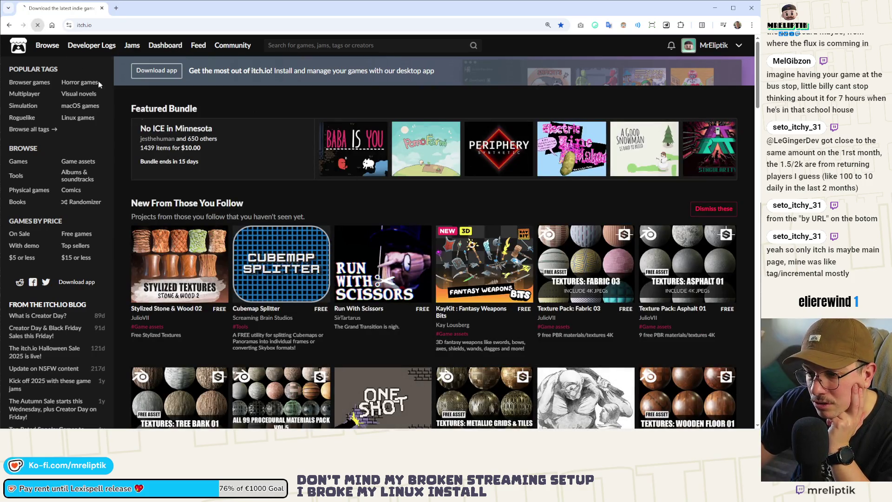
left_click(37, 24)
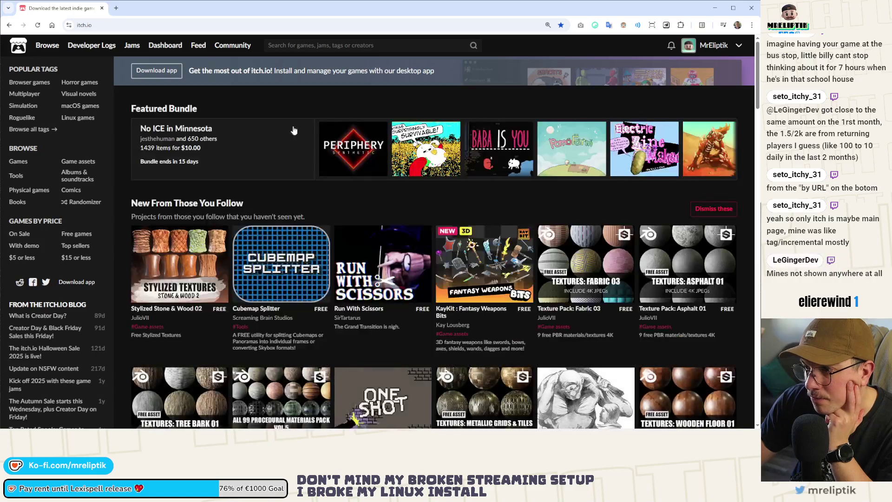
left_click(38, 25)
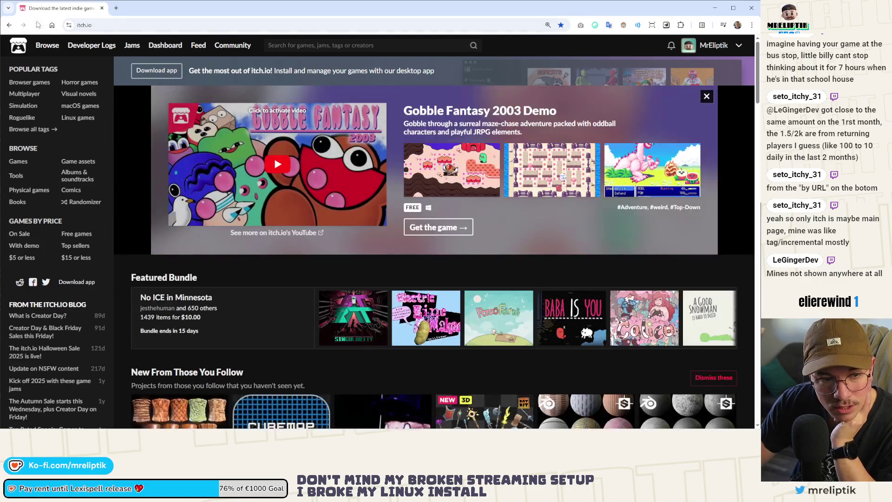
left_click(706, 96)
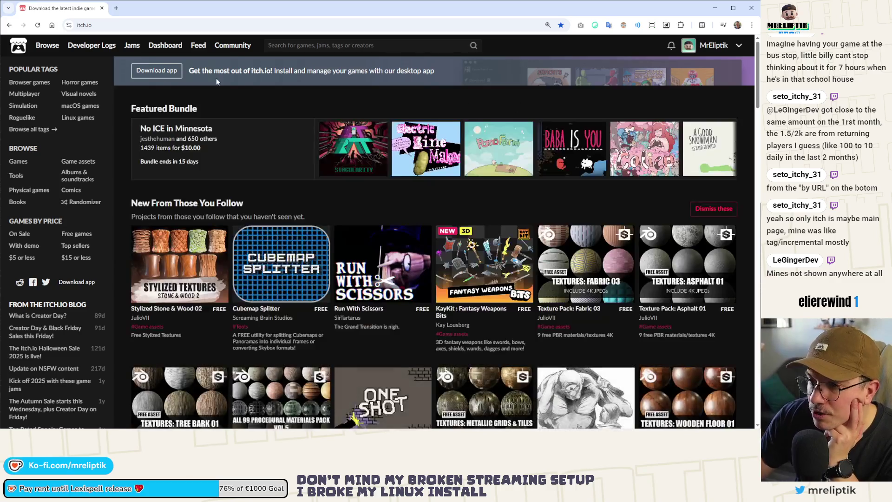
left_click(51, 27)
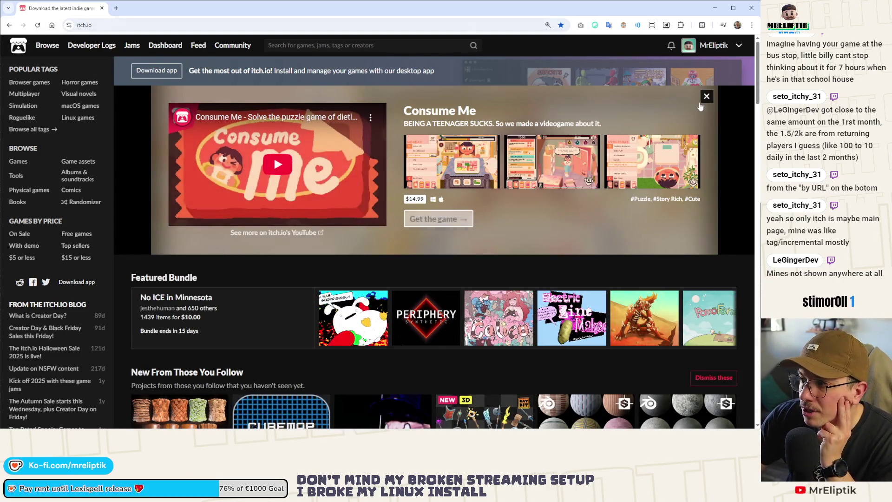
left_click(707, 97)
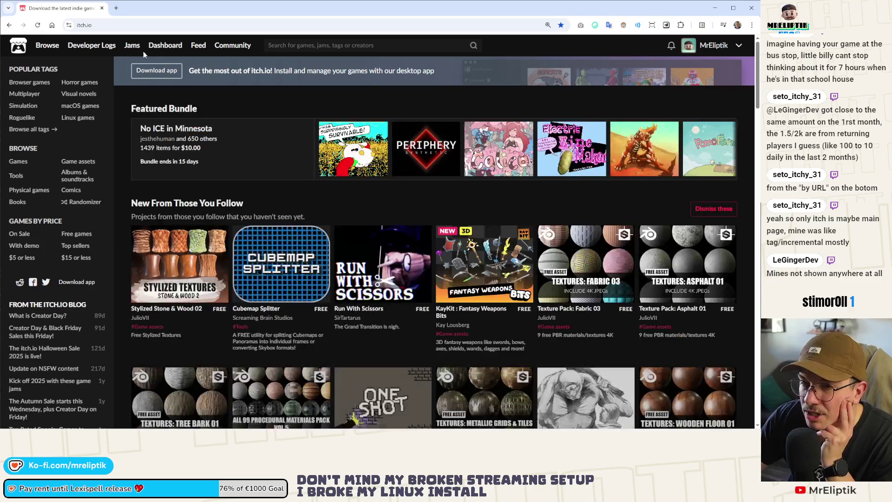
left_click(39, 26)
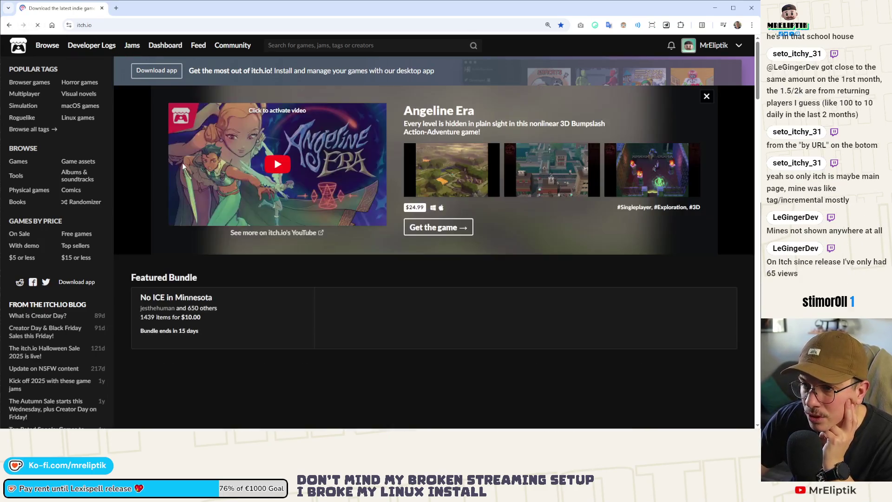
left_click(706, 97)
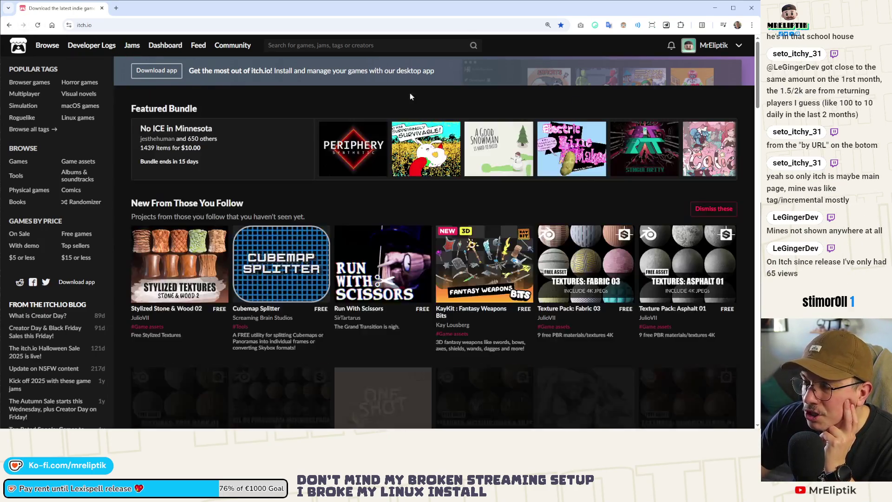
left_click(39, 27)
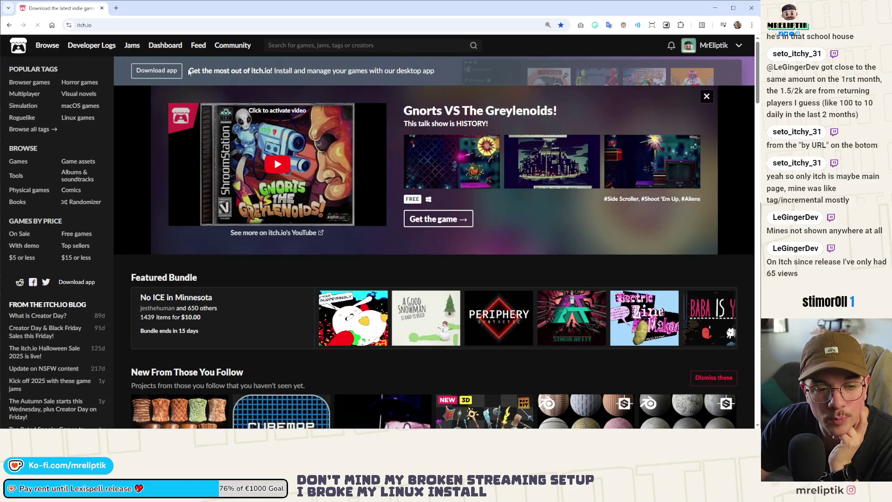
left_click(707, 96)
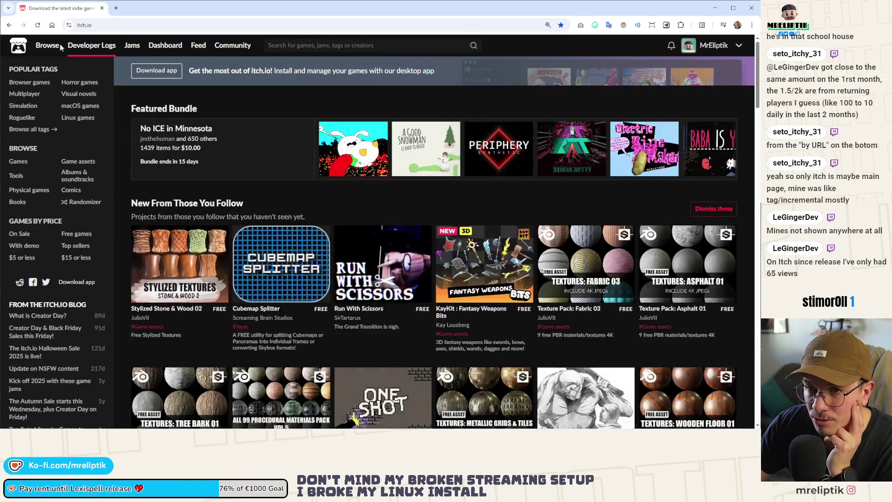
left_click(39, 26)
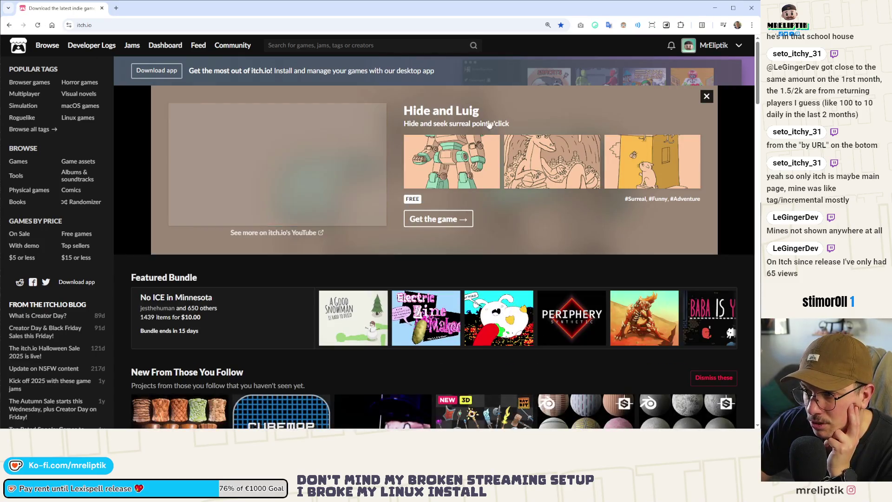
left_click(707, 96)
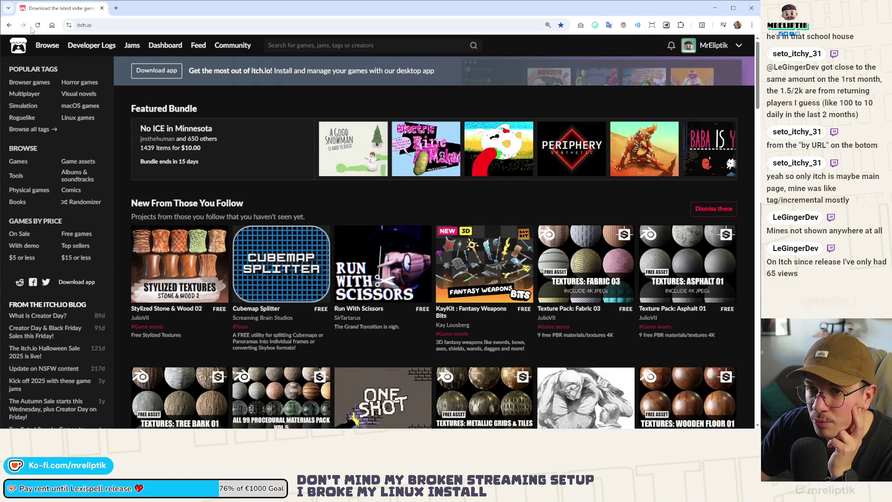
left_click(36, 25)
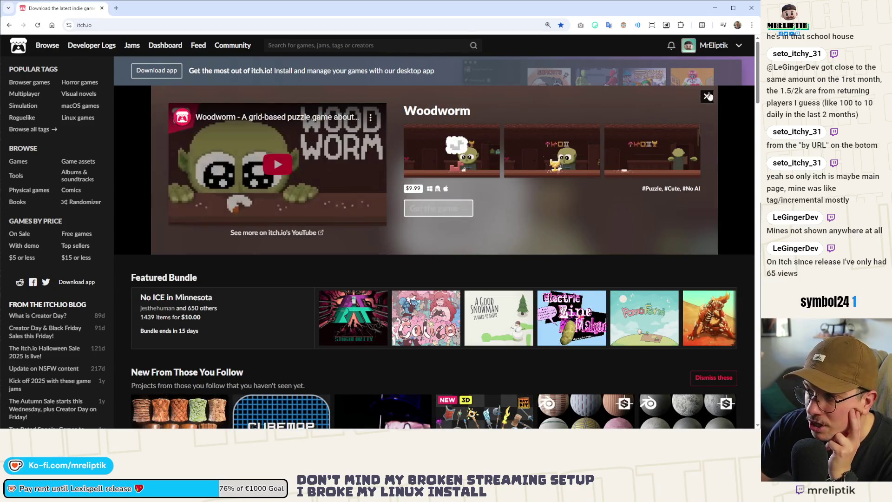
left_click(37, 25)
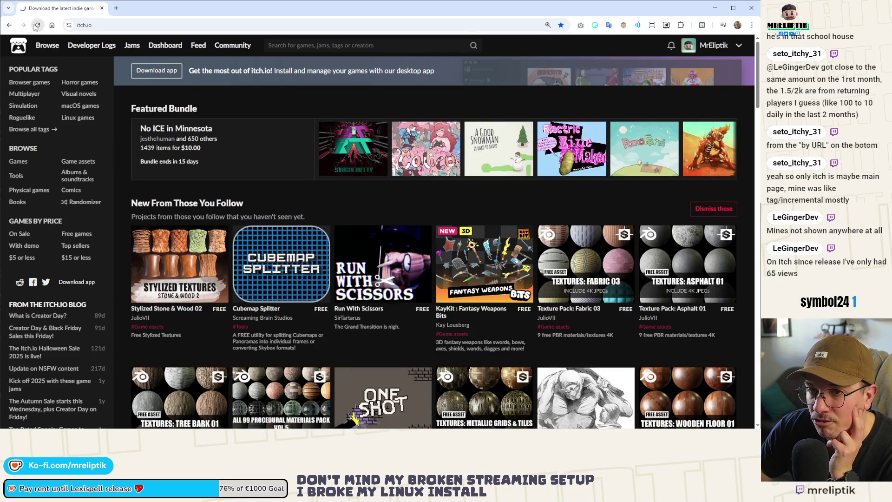
Scroll down to Latest Featured Games, where Lexispell (Free Demo) is listed first
scroll(422, 178, "down", 9)
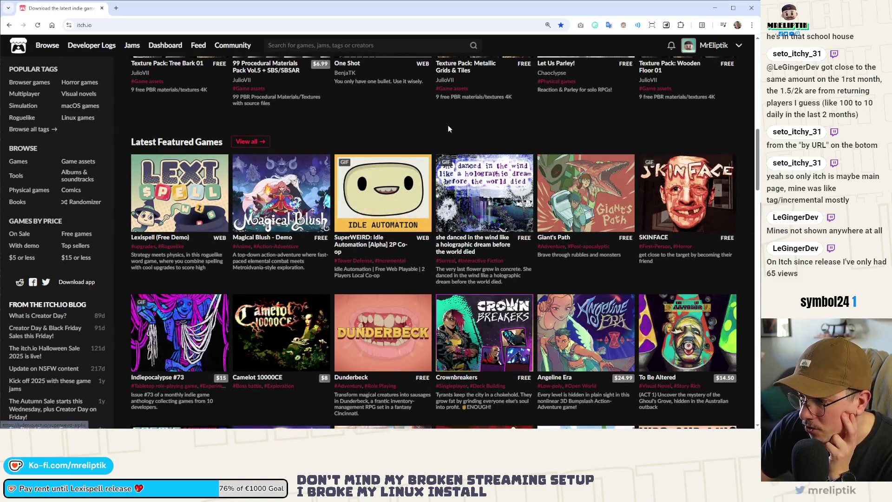
scroll(427, 154, "down", 4)
scroll(427, 145, "down", 4)
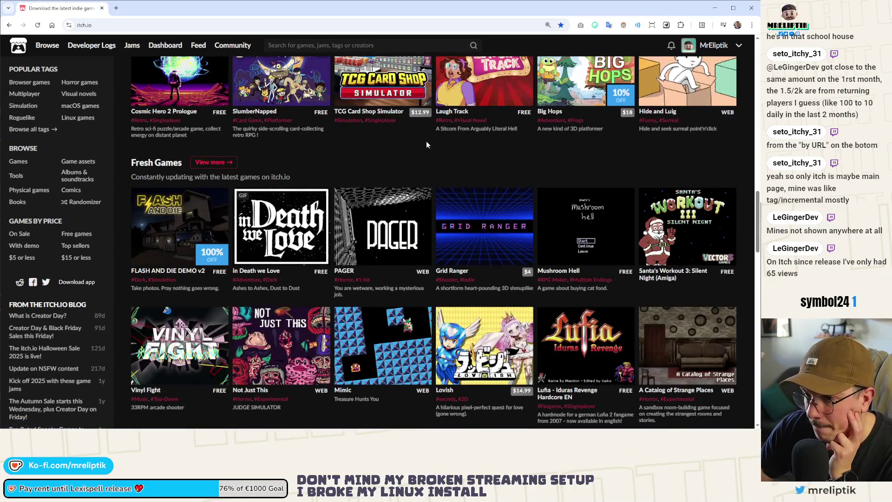
scroll(426, 140, "up", 6)
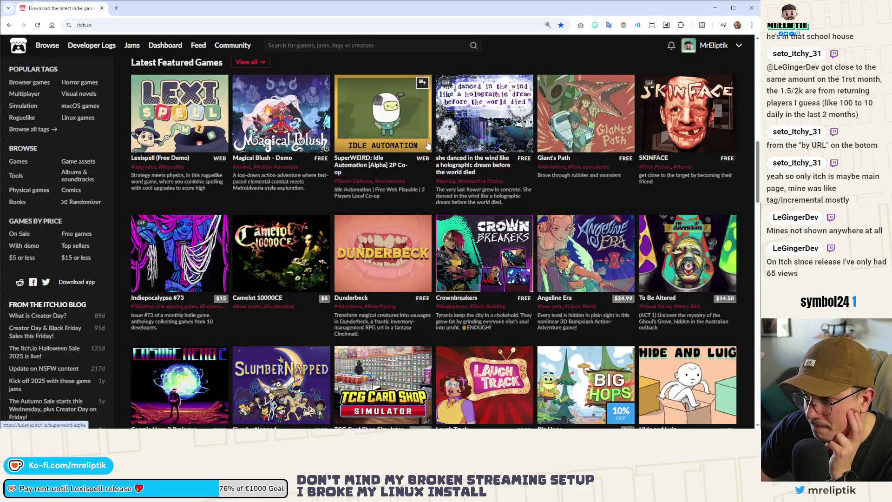
scroll(368, 164, "up", 5)
scroll(369, 164, "down", 3)
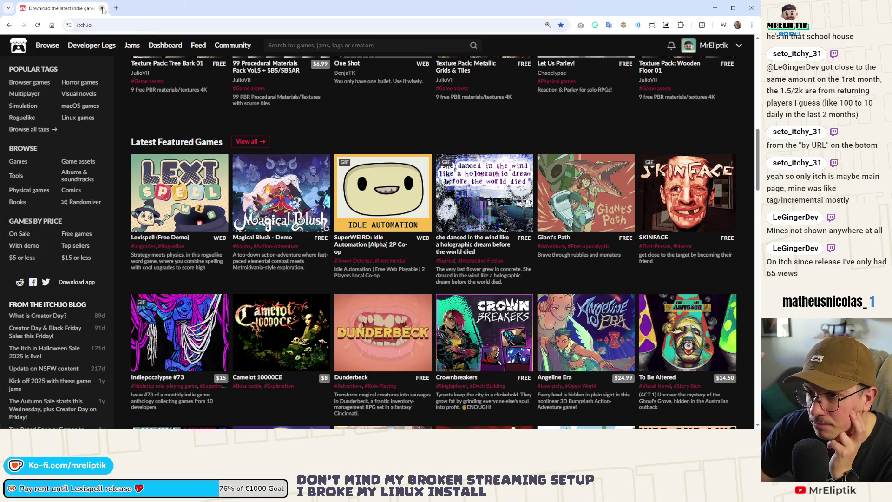
key("alt+Tab")
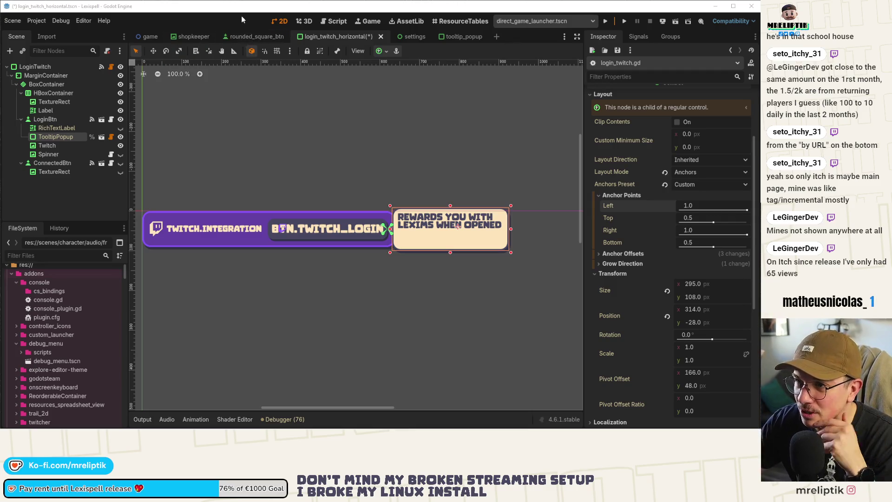
Save the login_twitch_horizontal scene, glance at the settings scene, and return to it
scroll(316, 163, "down", 4)
key("ctrl+s")
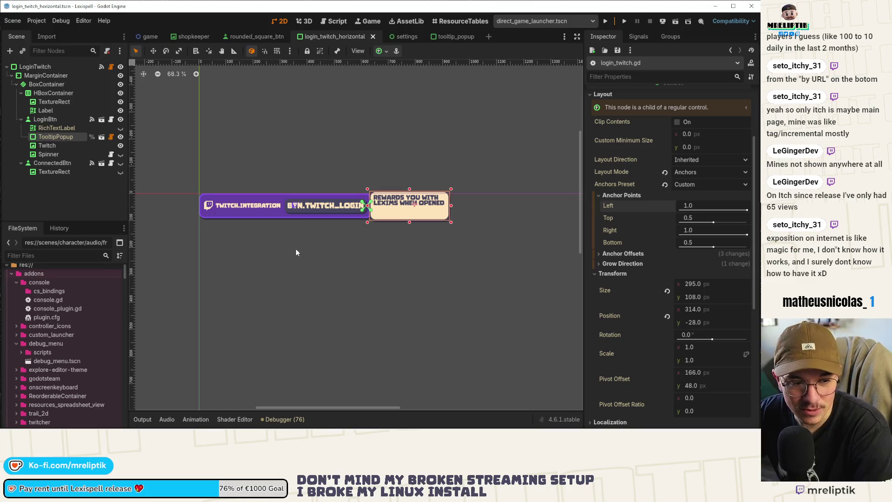
left_click(403, 122)
scroll(330, 210, "up", 4)
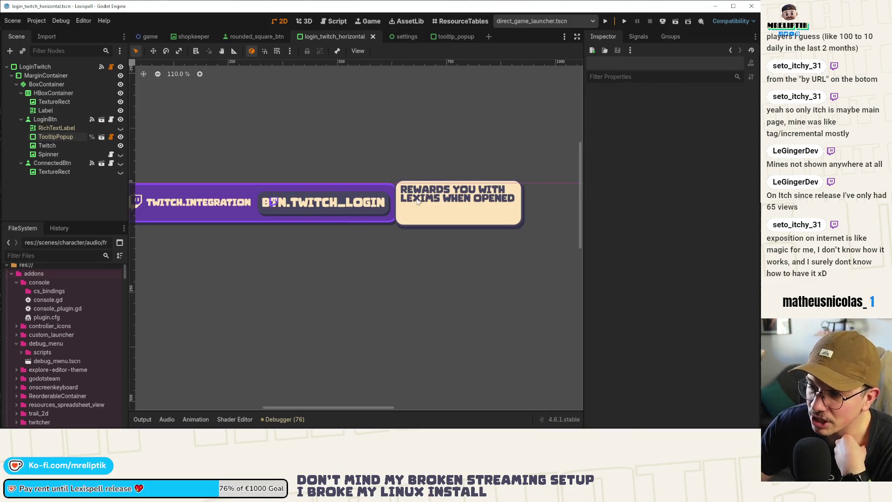
scroll(350, 129, "down", 4)
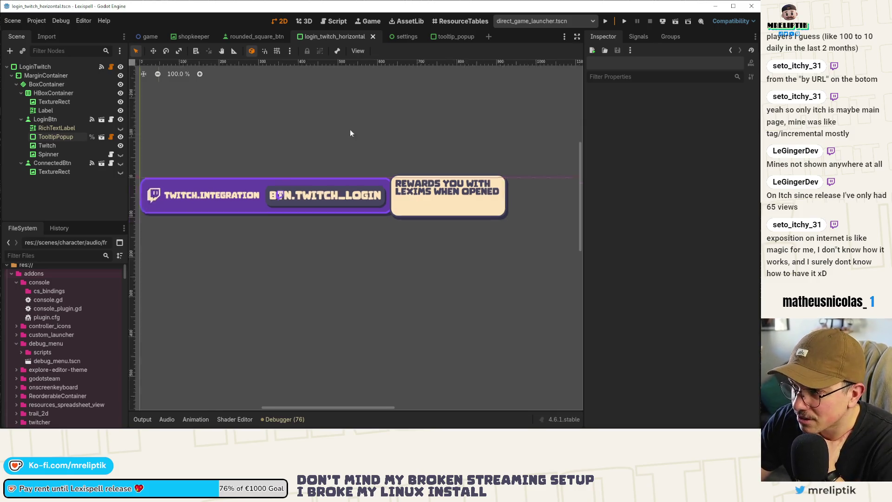
left_click(403, 36)
scroll(383, 199, "down", 3)
scroll(383, 198, "up", 3)
left_click(332, 37)
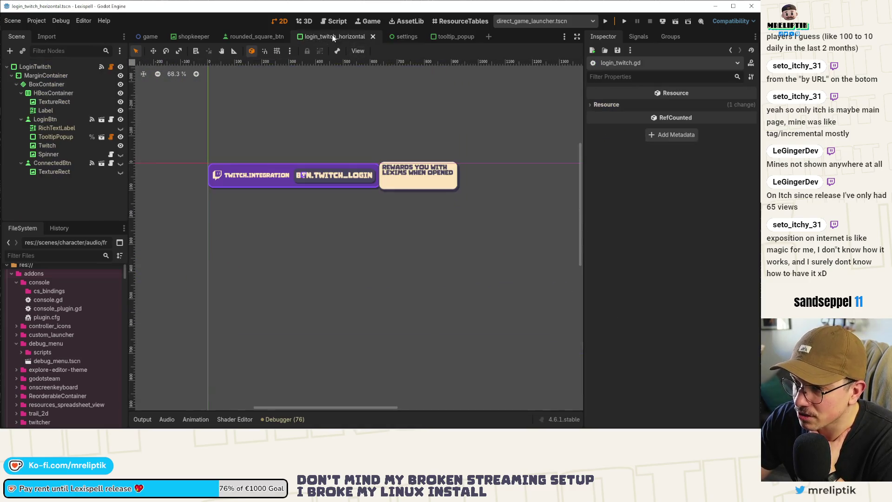
Select TooltipPopup, view it beside the login button, and open login_twitch.gd
left_click(414, 179)
scroll(413, 177, "up", 4)
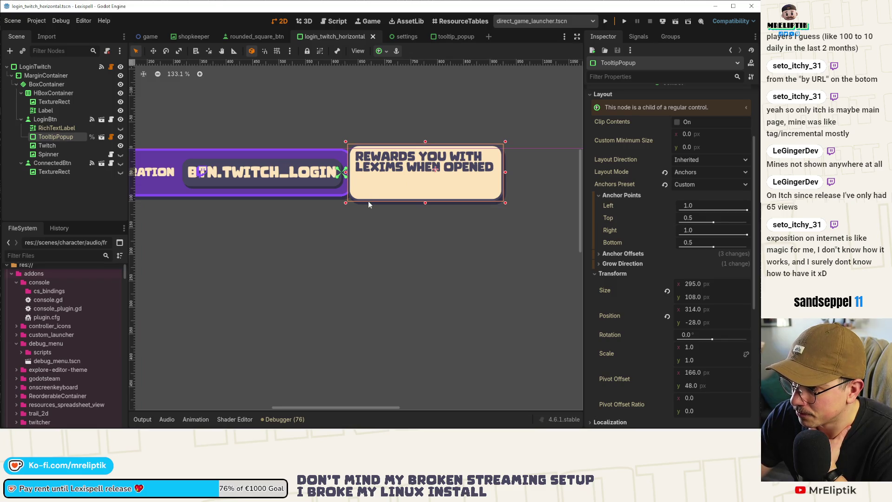
left_click_drag(264, 205, 348, 223)
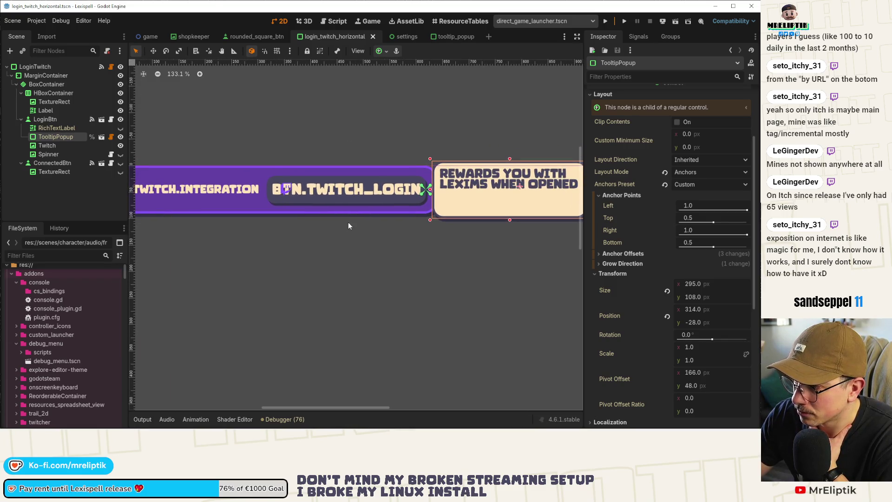
left_click(101, 66)
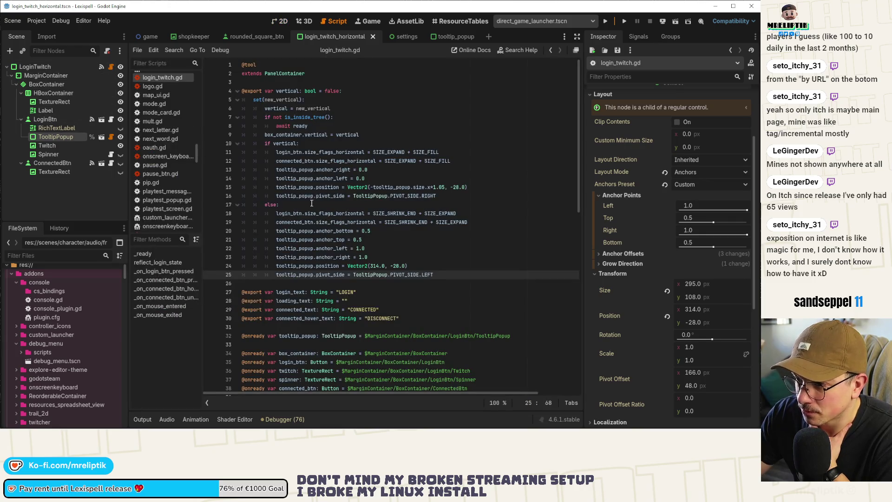
Review the tooltip's anchor, position and pivot_side lines, then jump to the pivot_side definition
double_click(327, 256)
double_click(330, 240)
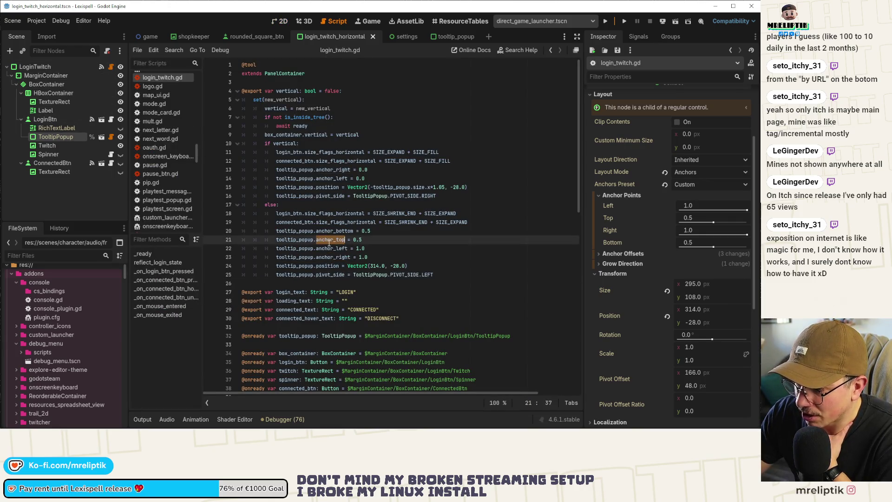
double_click(326, 178)
double_click(327, 187)
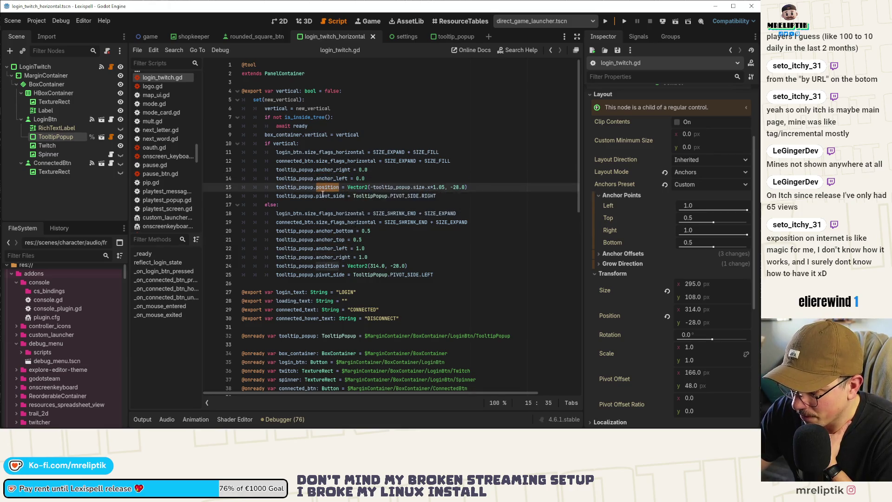
double_click(339, 196)
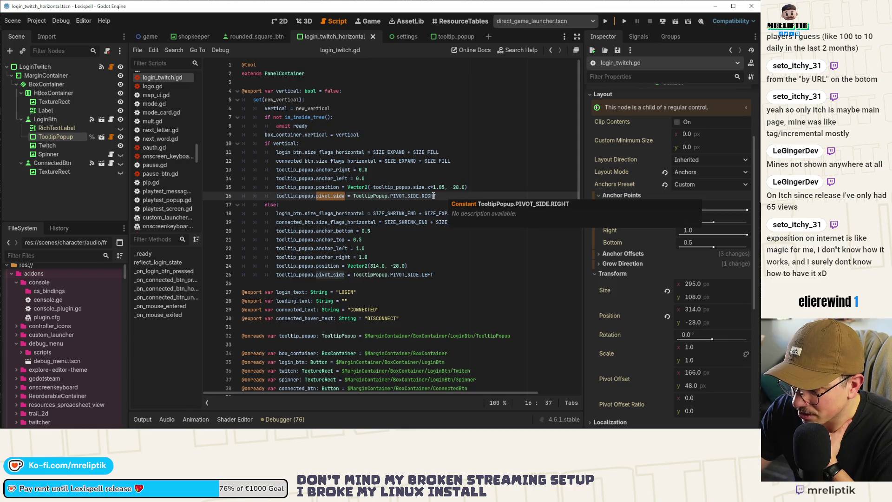
left_click(330, 196, "ctrl")
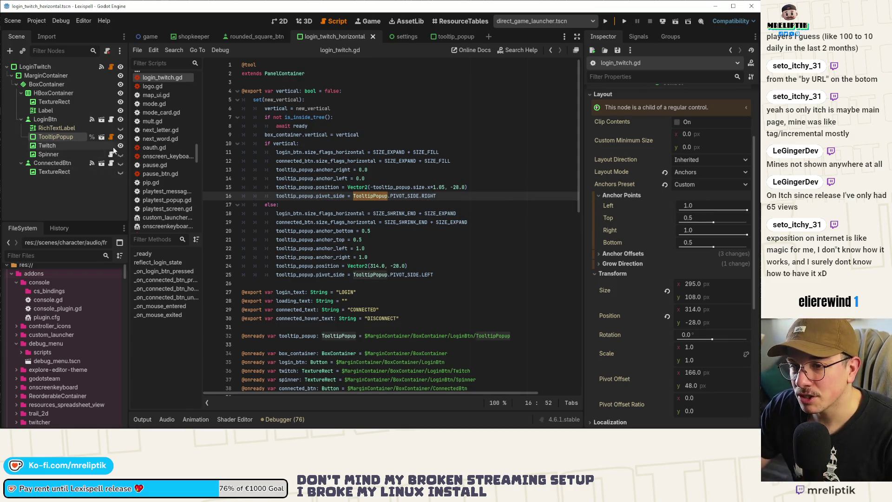
In tooltip_container.gd, trace the PIVOT_SIDE enum, set_pivot_point calls and pivot_offset documentation
double_click(268, 92)
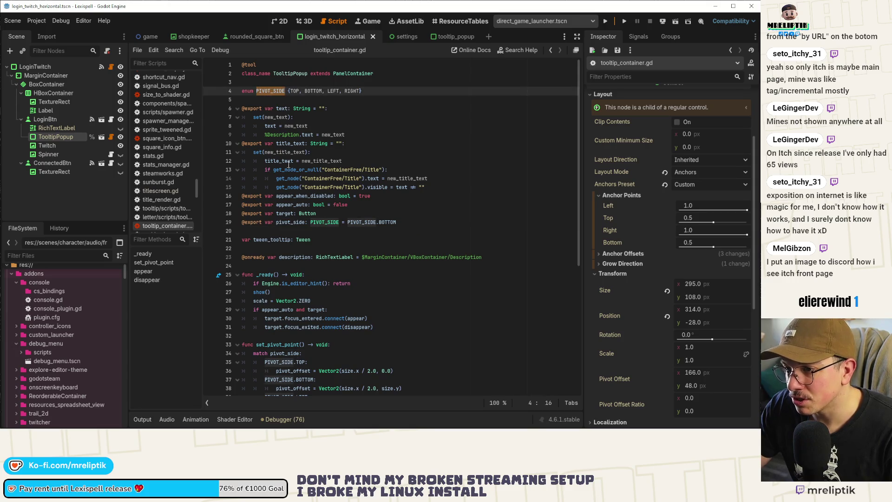
double_click(290, 223)
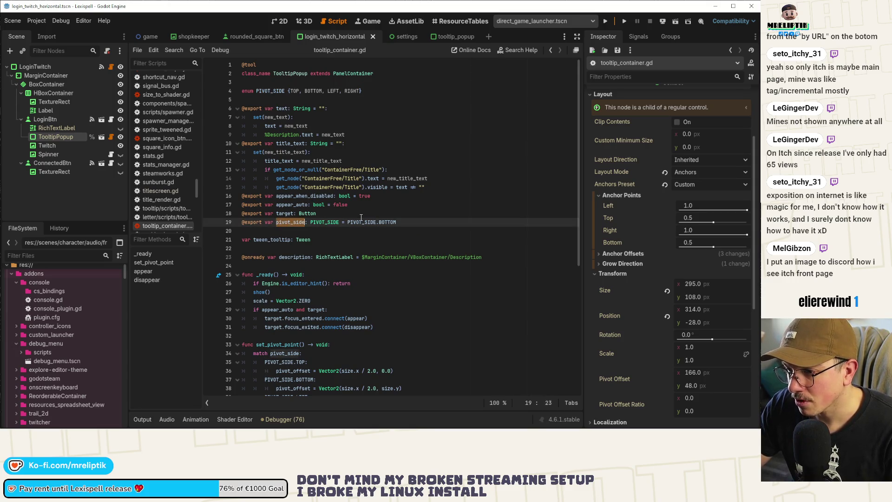
scroll(329, 253, "down", 3)
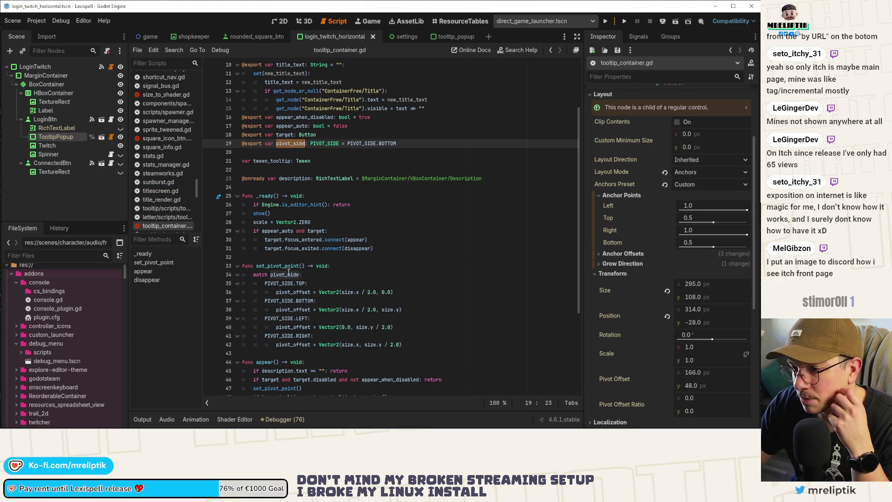
double_click(278, 266)
scroll(302, 278, "down", 3)
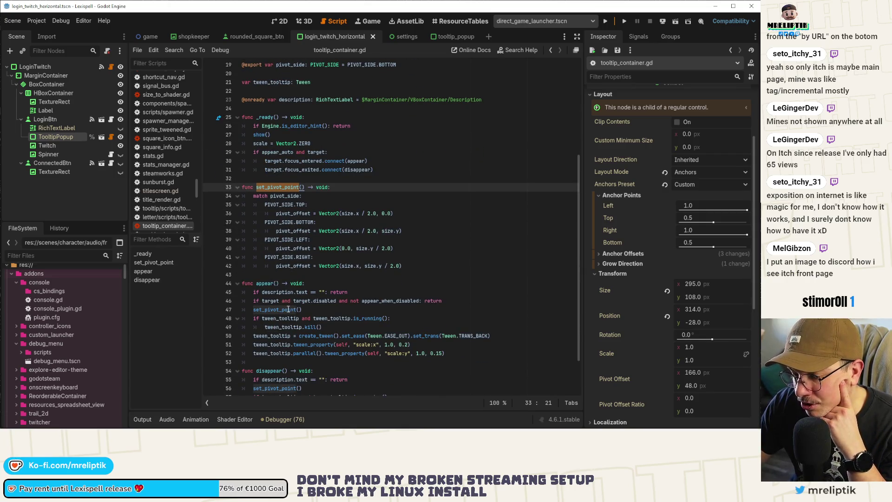
scroll(288, 309, "down", 2)
double_click(279, 337)
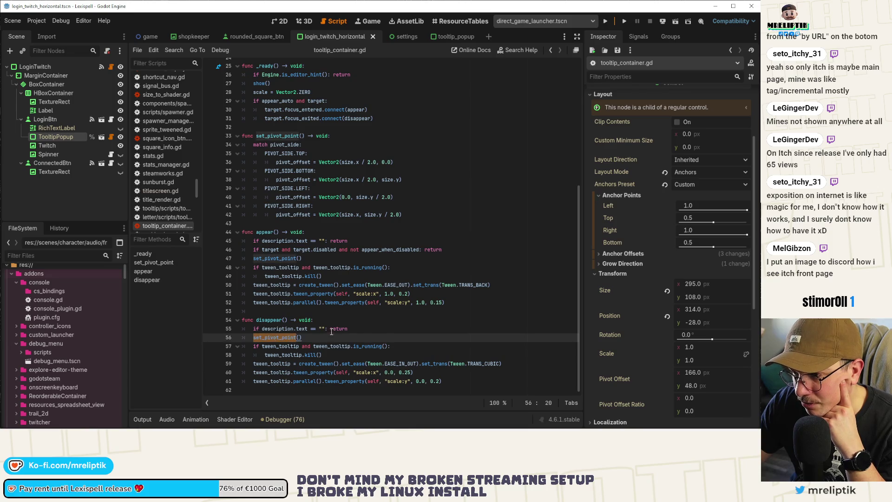
scroll(332, 331, "up", 4)
double_click(295, 284)
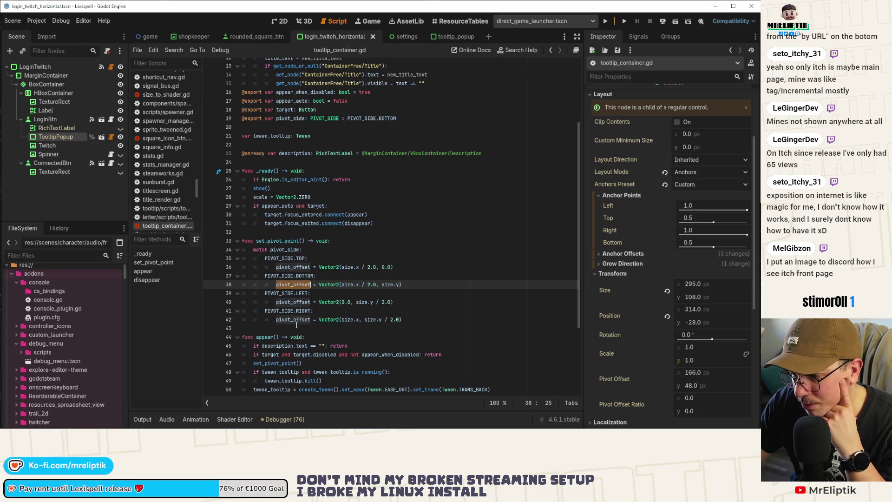
double_click(294, 320)
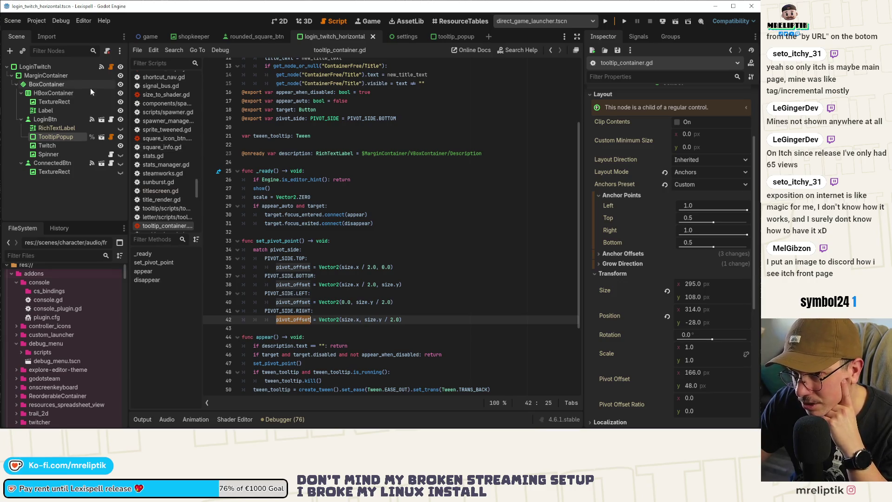
Back in login_twitch.gd, check the popup position line, then view the scene's 2D layout
left_click(113, 67)
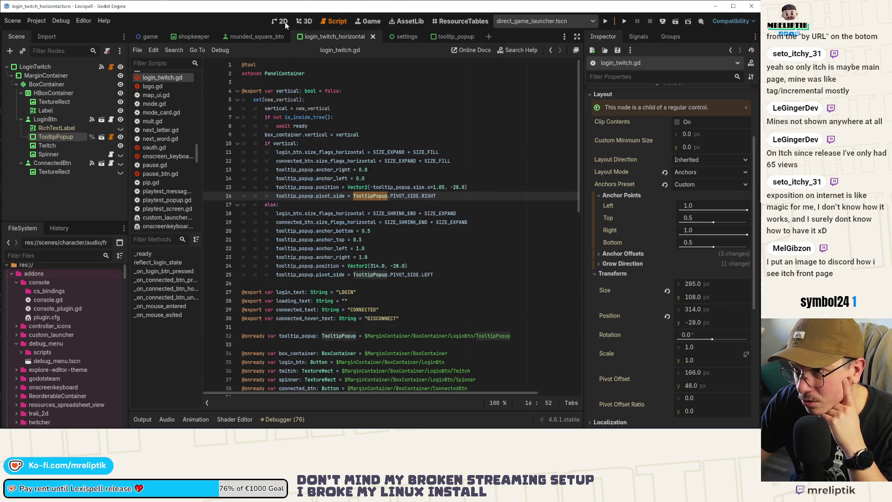
left_click(283, 22)
left_click(111, 67)
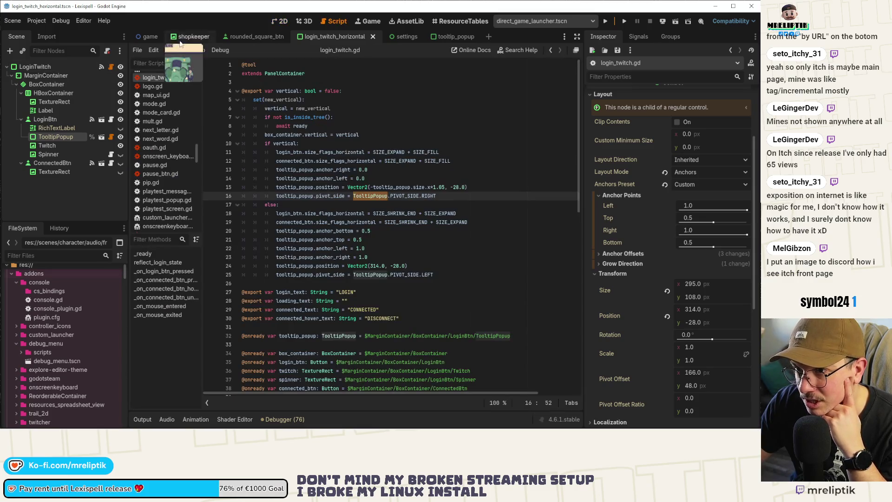
mouse_move(330, 187)
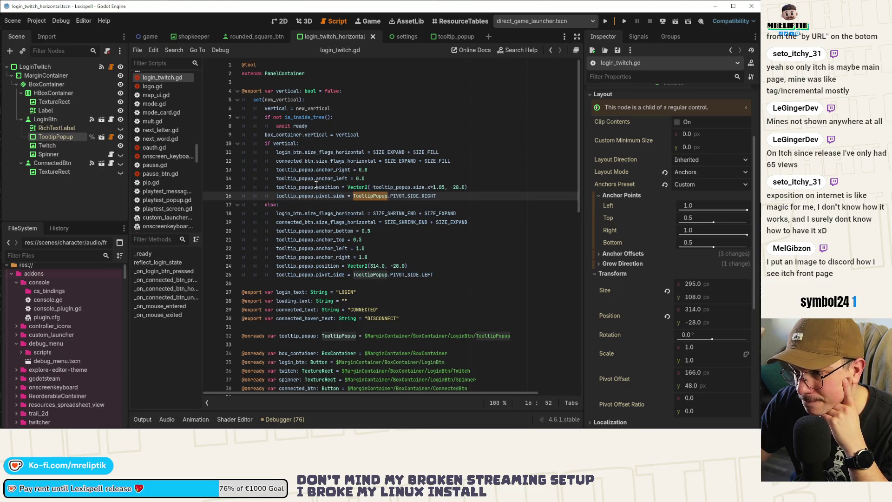
left_click(343, 187)
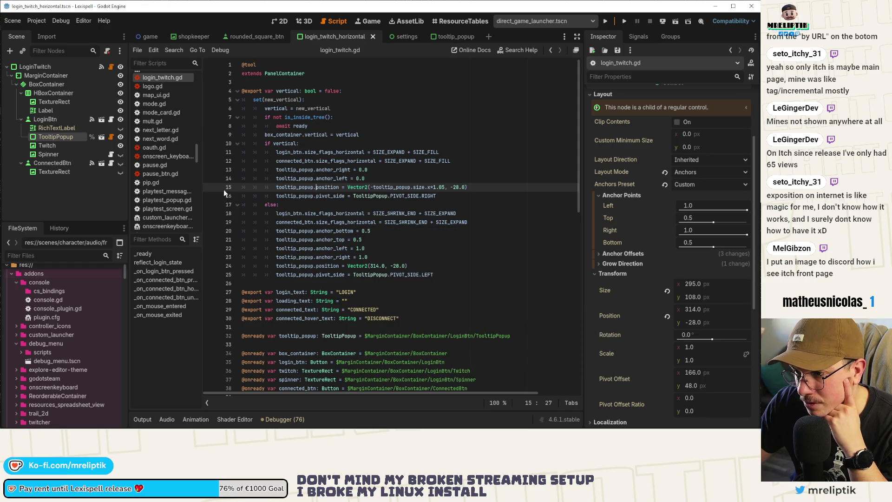
left_click(282, 21)
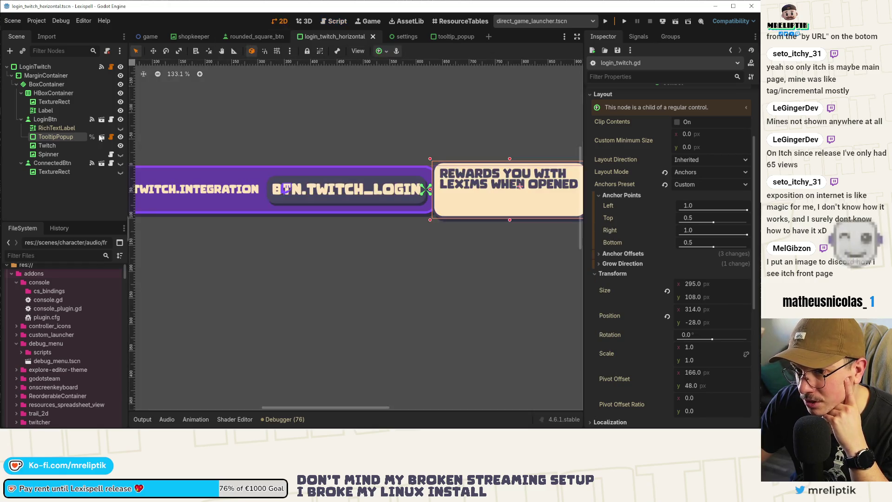
Set TooltipPopup's left and right anchors to 0.0, narrow its width, then reset the left anchor to 1.0
left_click(44, 120)
left_click(47, 137)
scroll(253, 204, "down", 4)
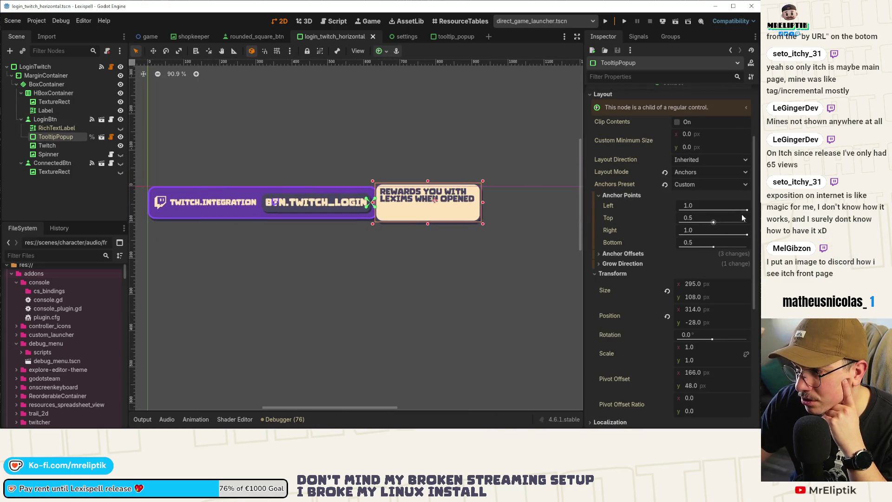
left_click_drag(747, 210, 585, 213)
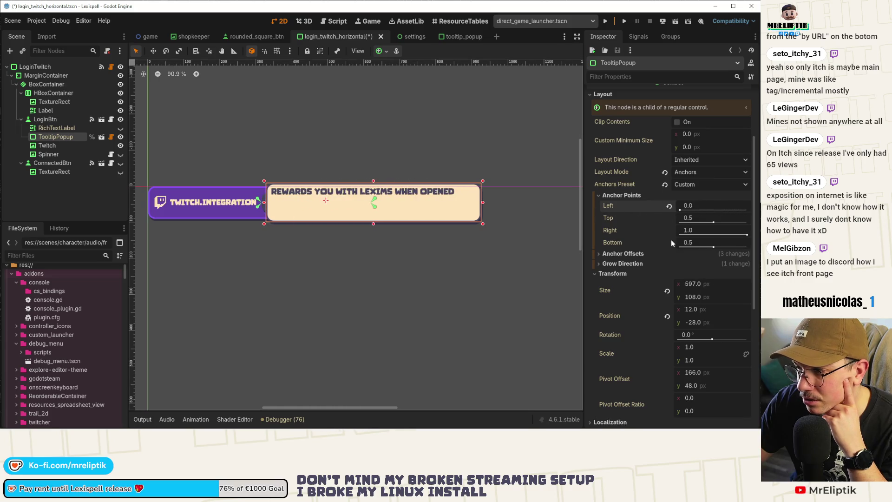
left_click_drag(747, 235, 625, 236)
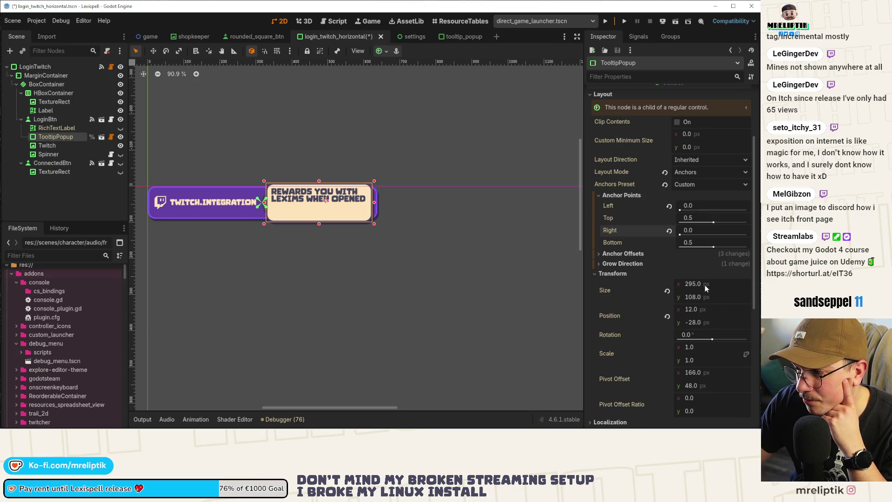
left_click_drag(716, 283, 672, 283)
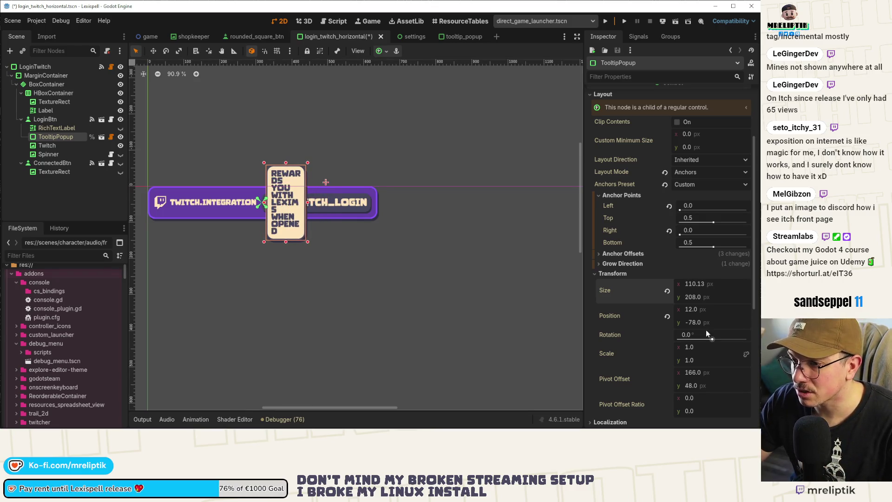
key("ctrl+z")
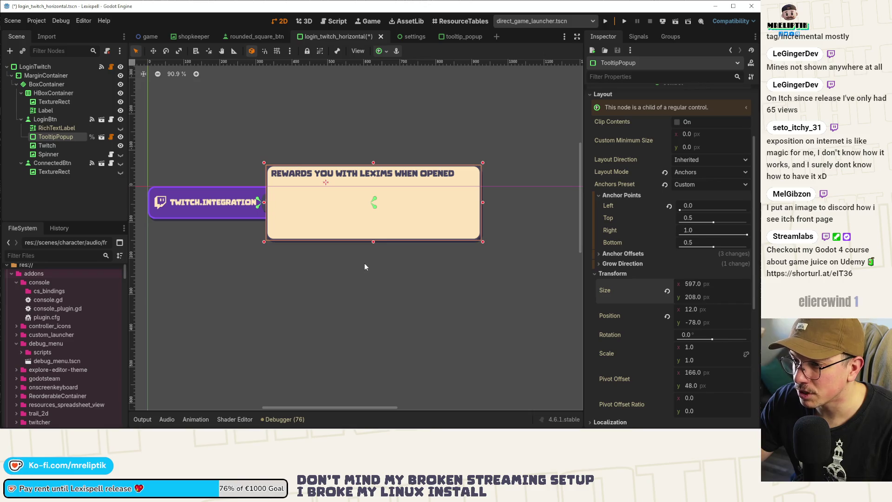
key("ctrl+shift+z")
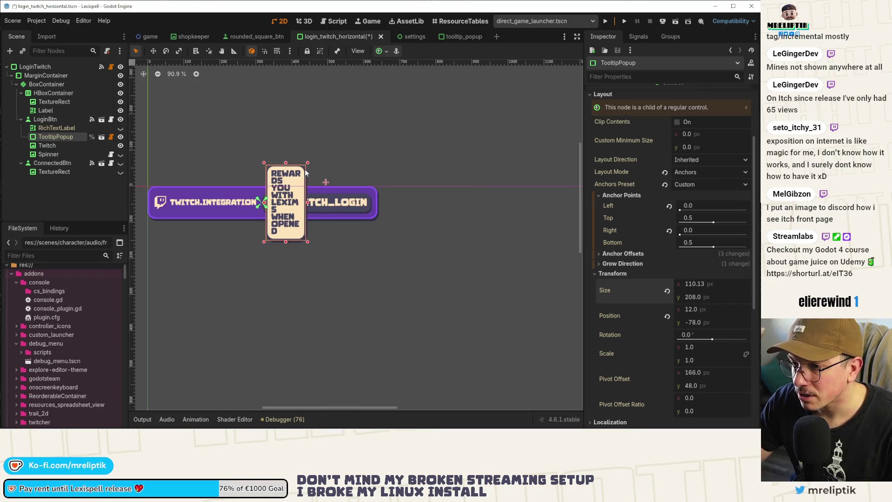
left_click(669, 206)
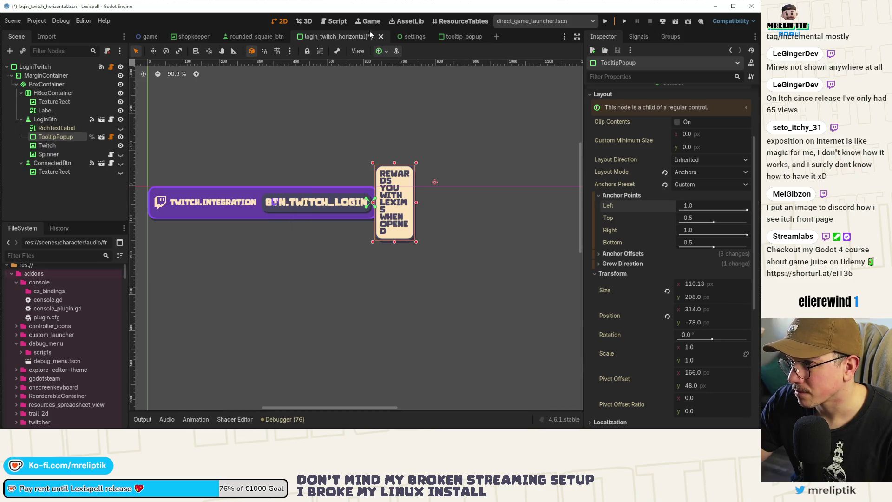
Close login_twitch_horizontal without saving and reopen it fresh
left_click(381, 36)
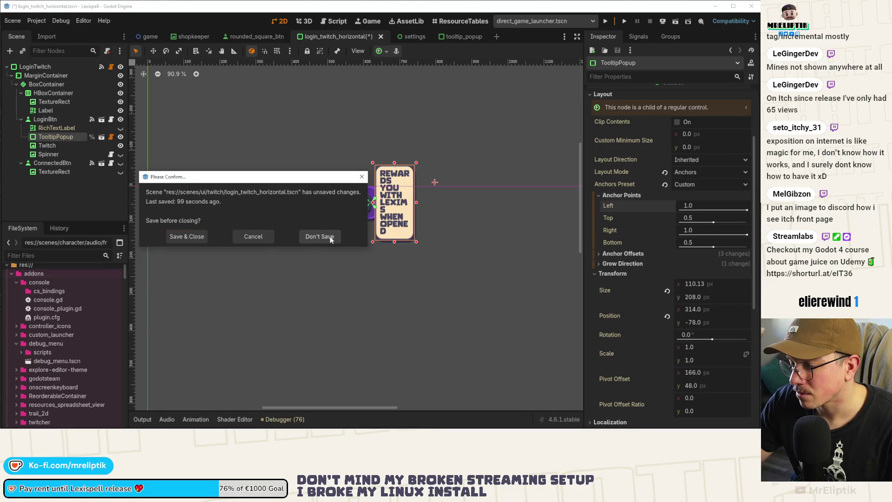
left_click(321, 236)
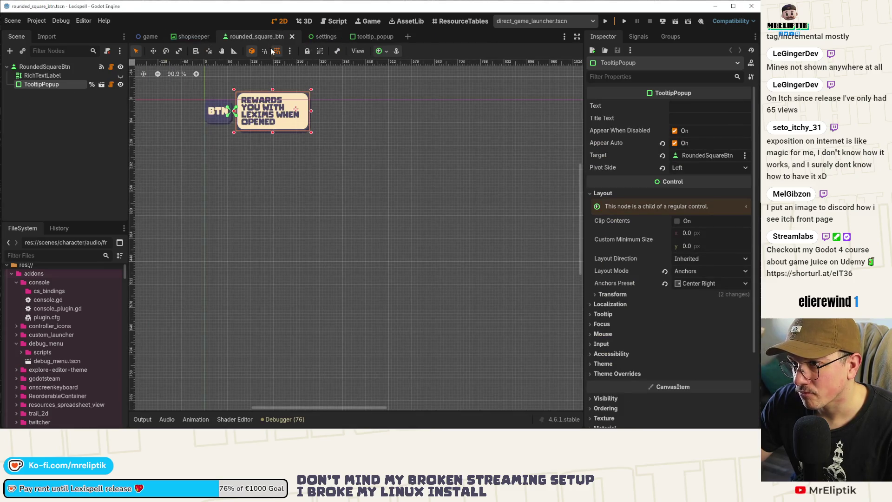
left_click(323, 36)
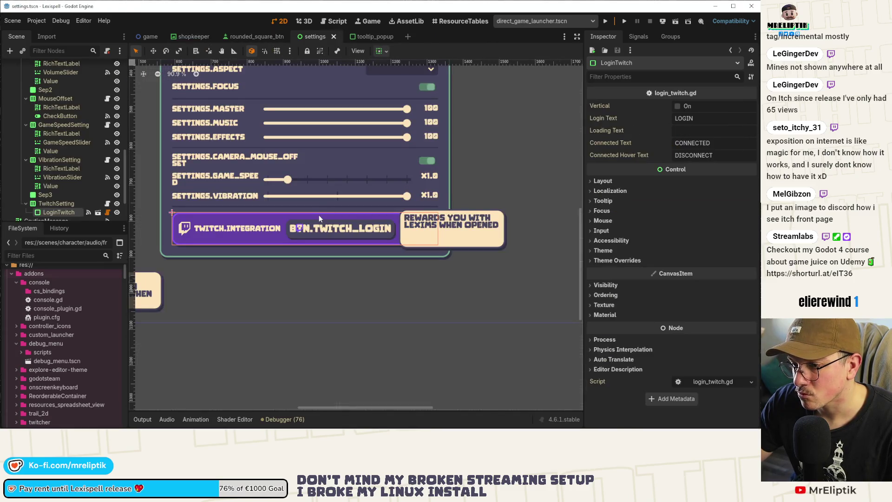
left_click(98, 212)
Copy the 295×108 Size into TooltipPopup's Custom Minimum Size, save the scene, and run the game
scroll(422, 222, "up", 5)
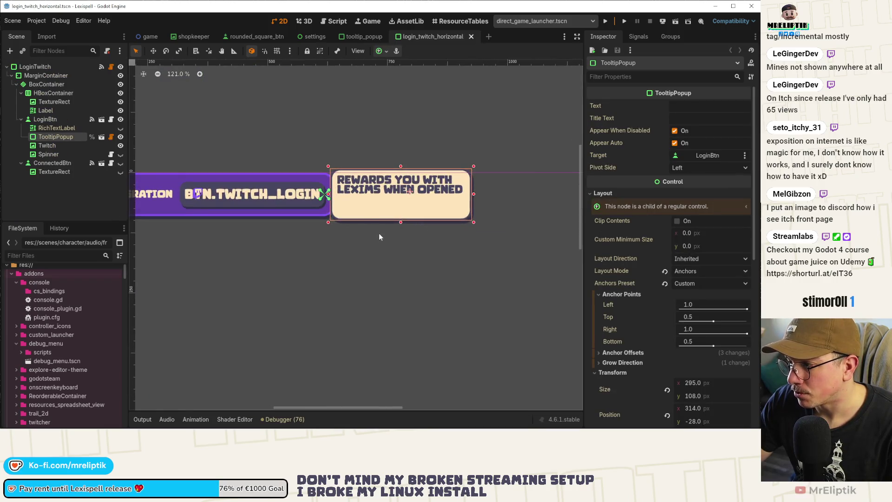
right_click(605, 390)
left_click(604, 354)
right_click(616, 238)
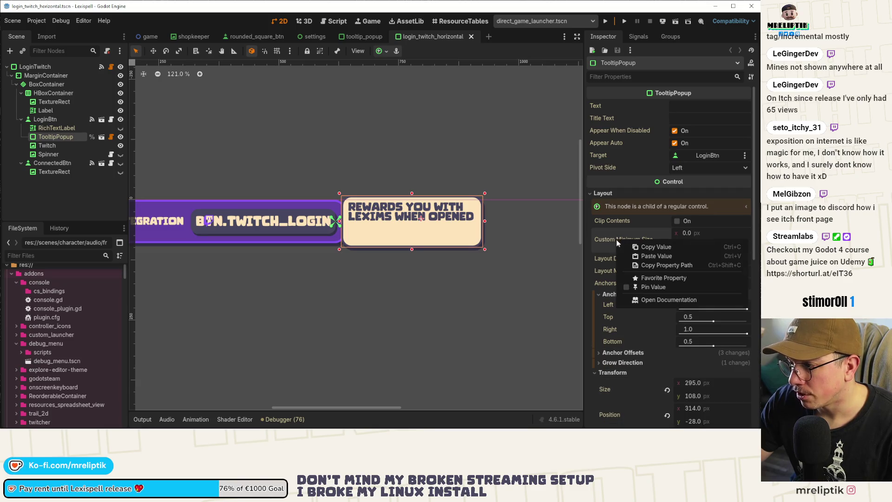
left_click(656, 256)
key("ctrl+s")
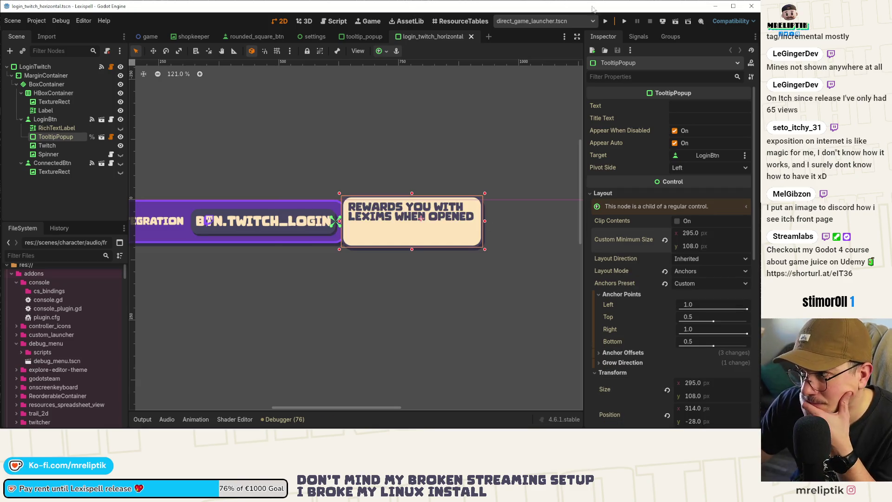
left_click(605, 21)
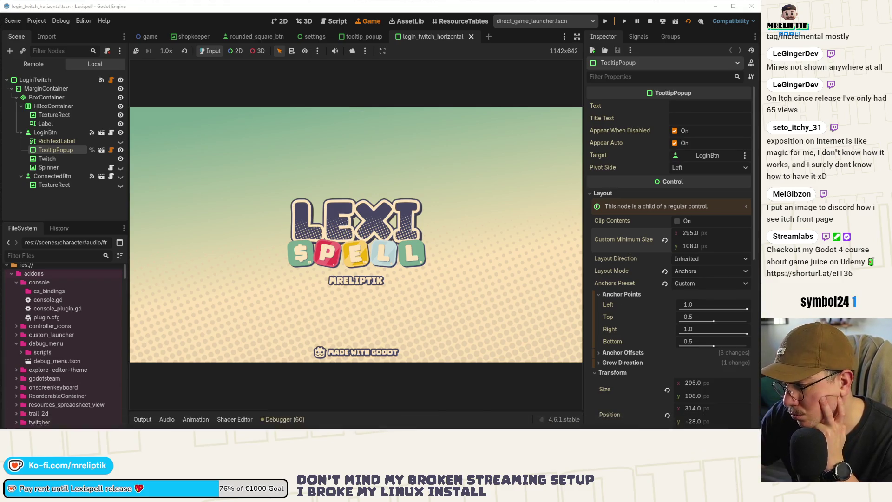
Advance the running Lexispell past its splash screen to the Chapters screen
left_click(655, 421)
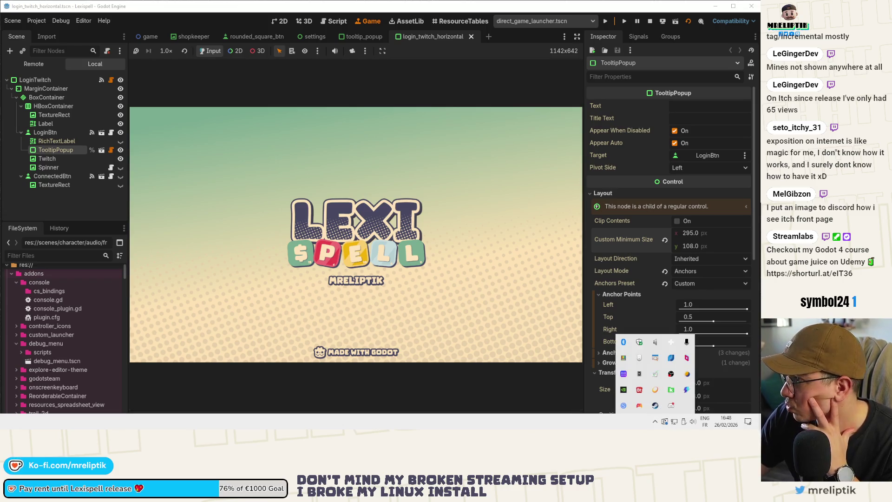
key("Escape")
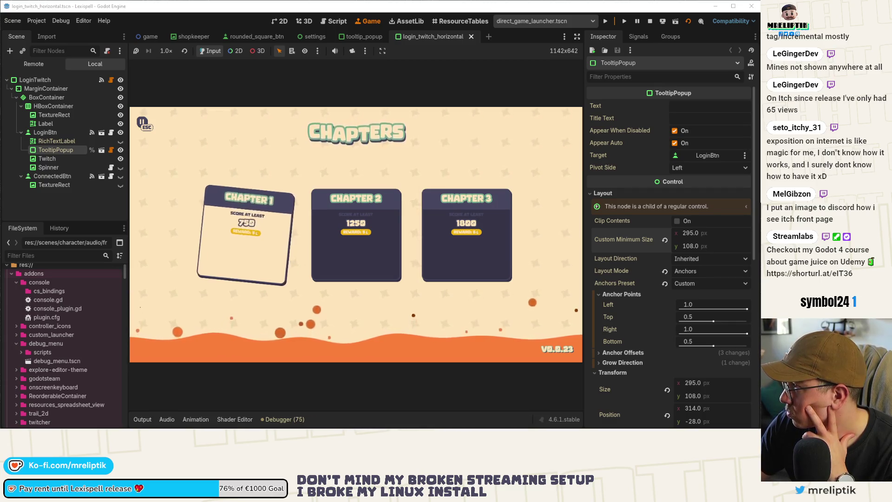
key("alt+Tab")
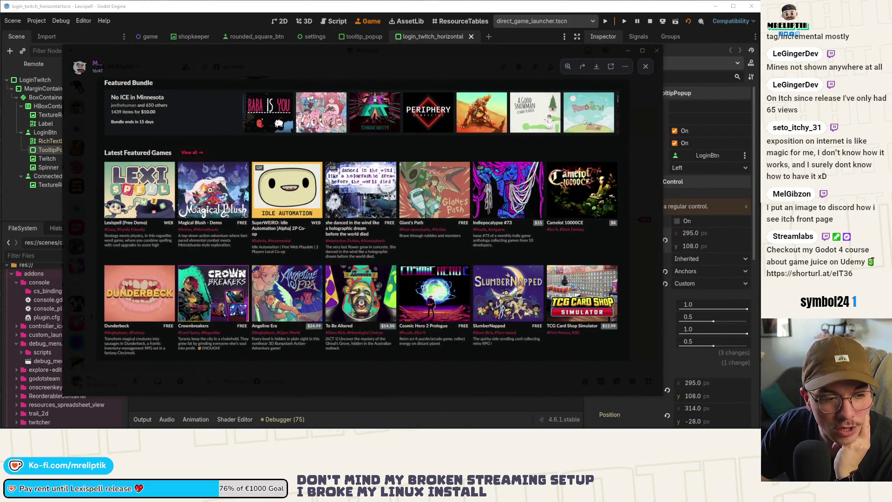
Close, reopen and close the itch front-page screenshot in Discord, then maximize the itch.io browser window
left_click(79, 214)
right_click(365, 278)
left_click(407, 257)
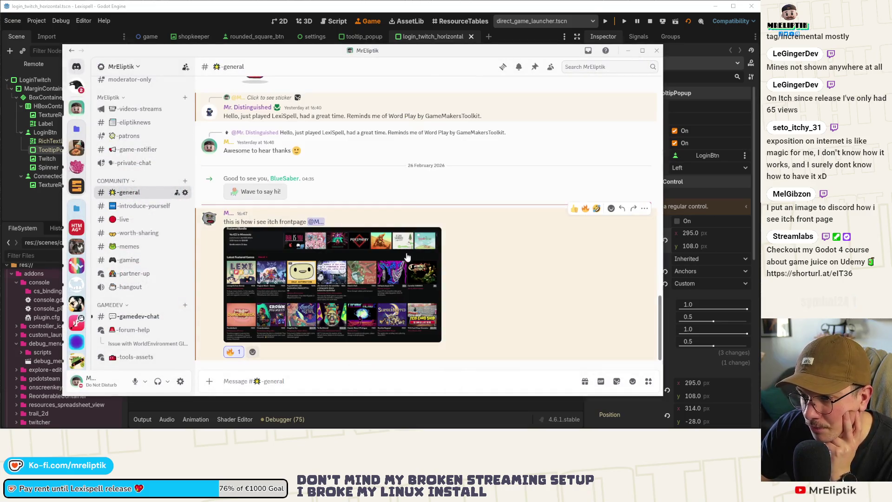
left_click(330, 252)
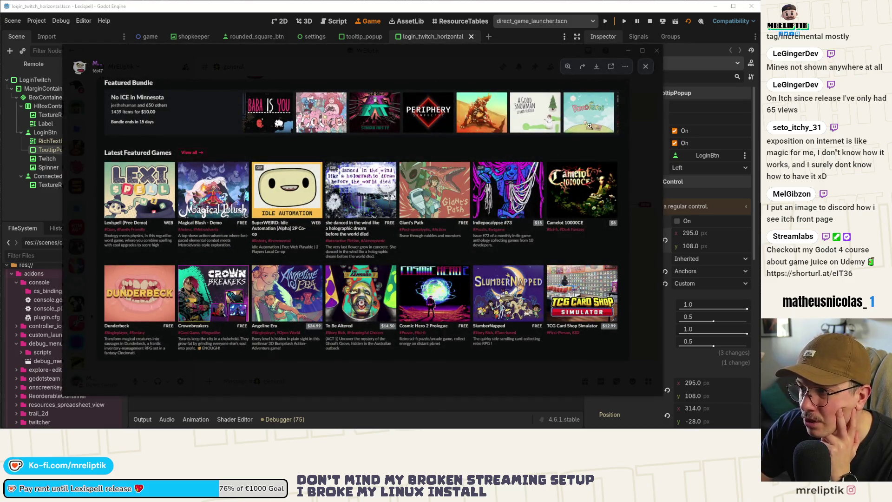
left_click(647, 67)
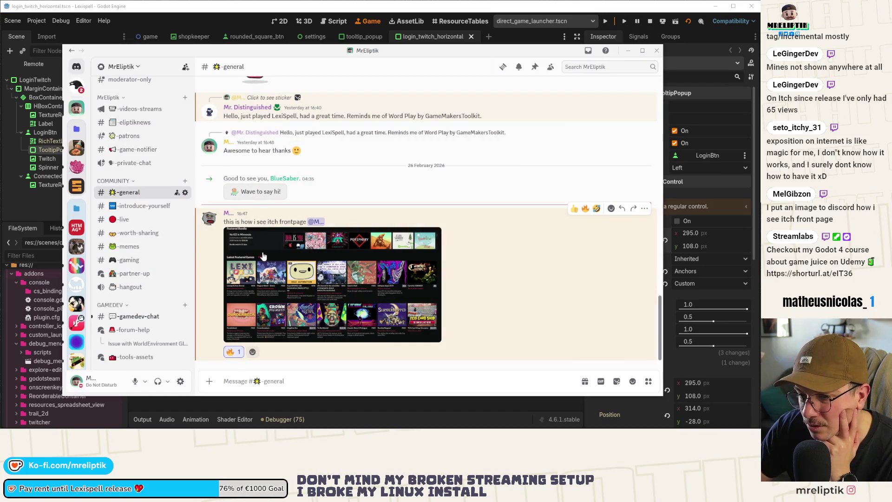
left_click(250, 24)
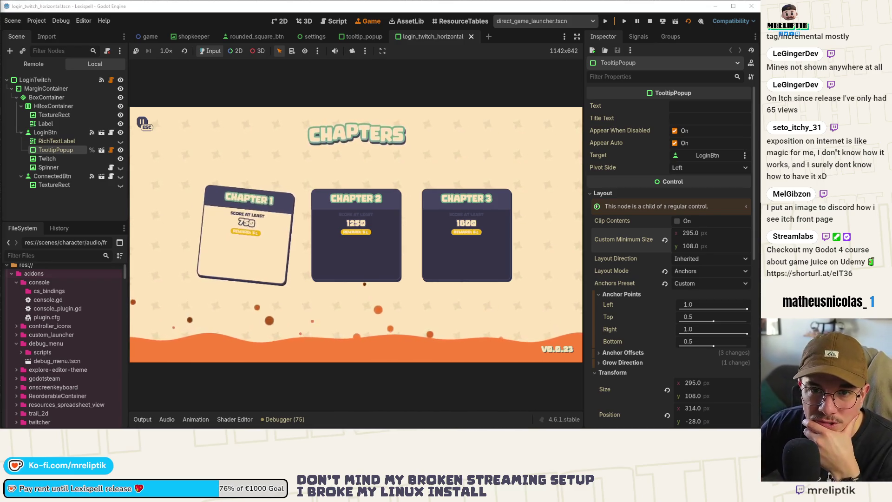
key("alt+Tab")
key("super+Up")
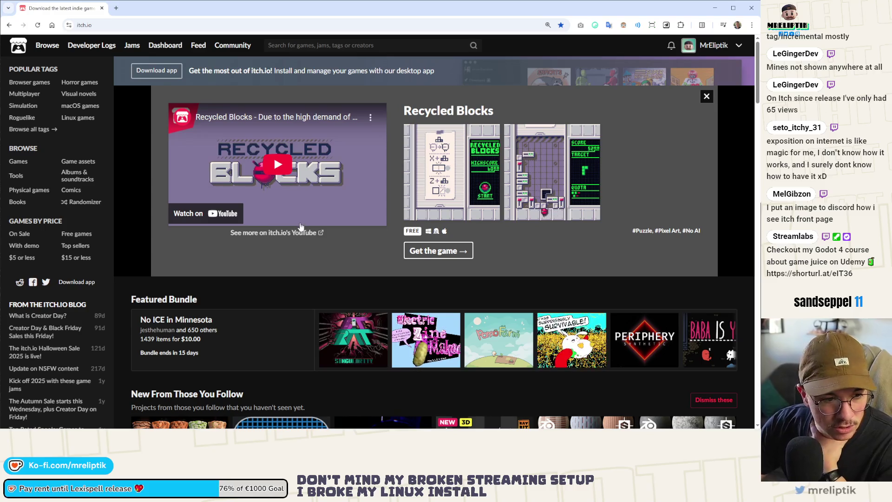
Scroll the itch.io front page to Latest Featured Games and look over the Lexispell thumbnail
scroll(287, 205, "down", 8)
scroll(284, 206, "down", 3)
scroll(286, 205, "up", 5)
scroll(291, 204, "down", 3)
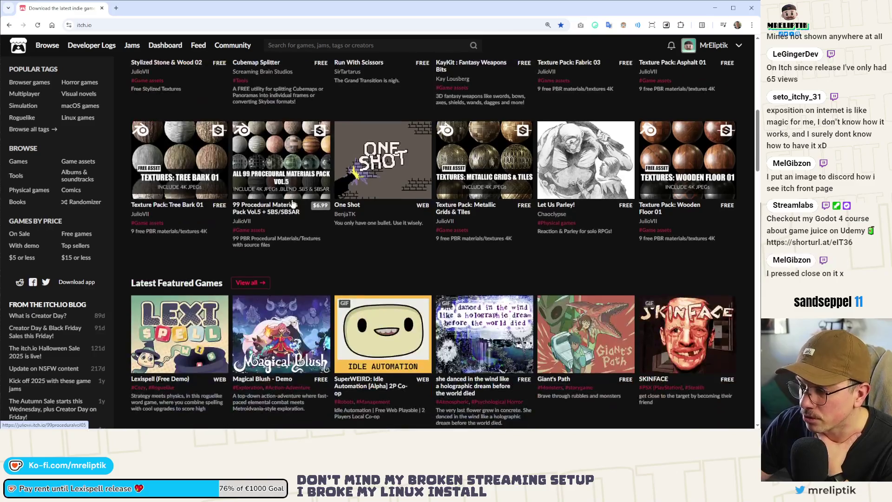
scroll(292, 205, "down", 2)
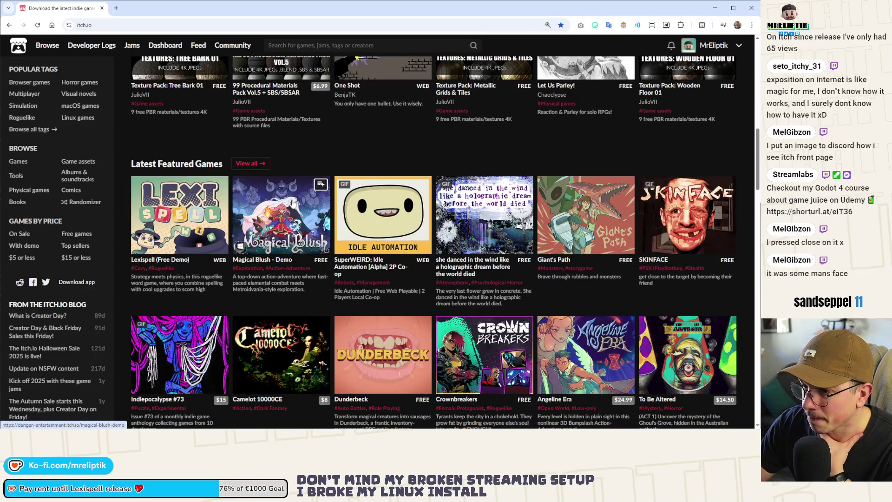
mouse_move(216, 171)
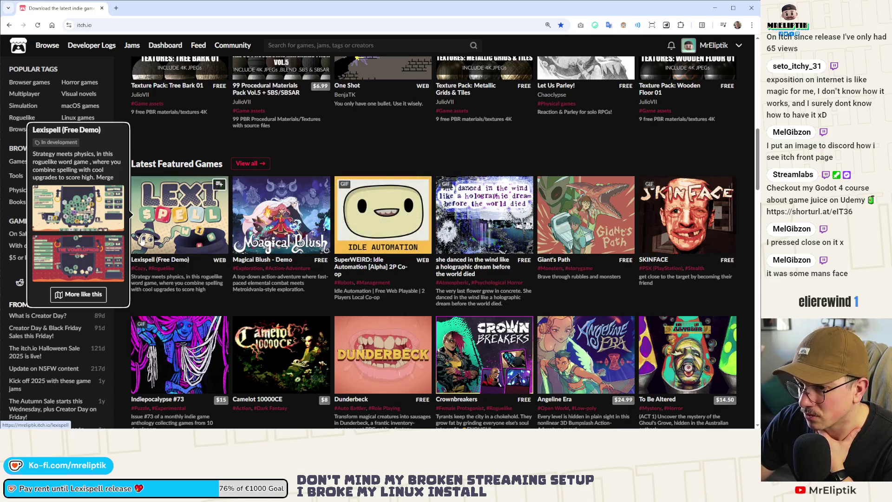
scroll(165, 214, "up", 10)
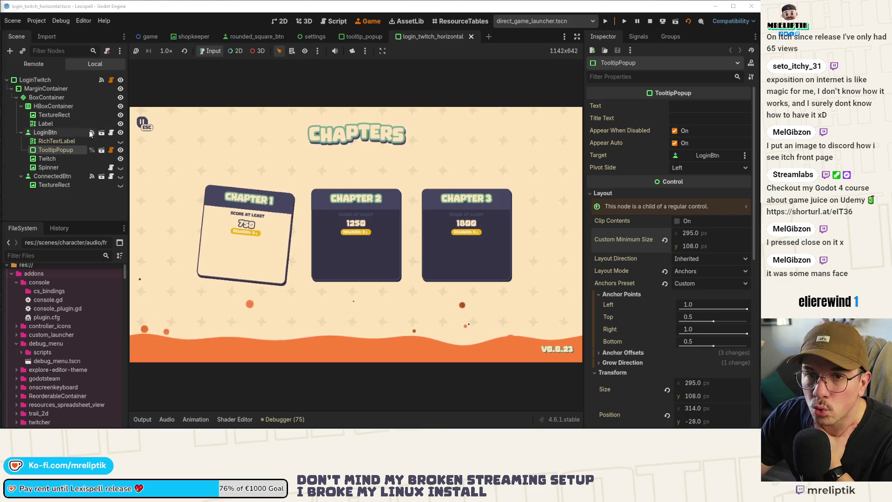
Clip the r/Games Mega Crit AMA thread into Notion's February 2026 news & rec form, then return to Godot
key("alt+Tab")
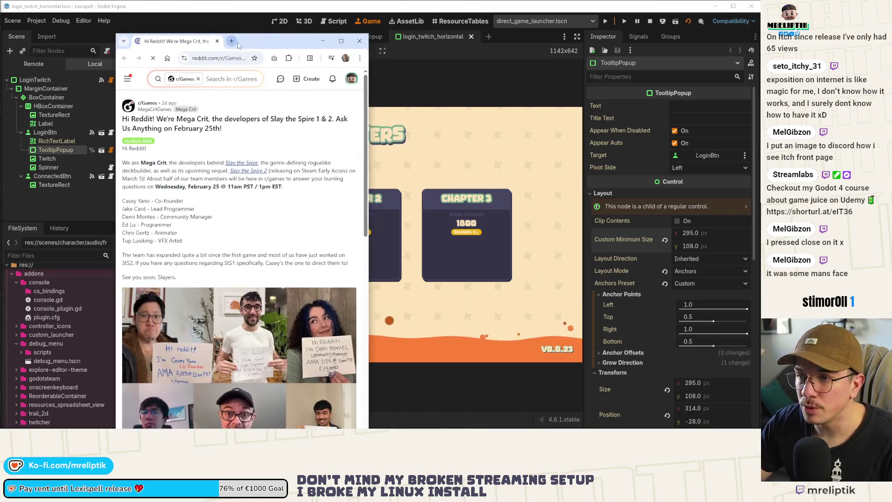
key("super+Up")
scroll(564, 91, "up", 10)
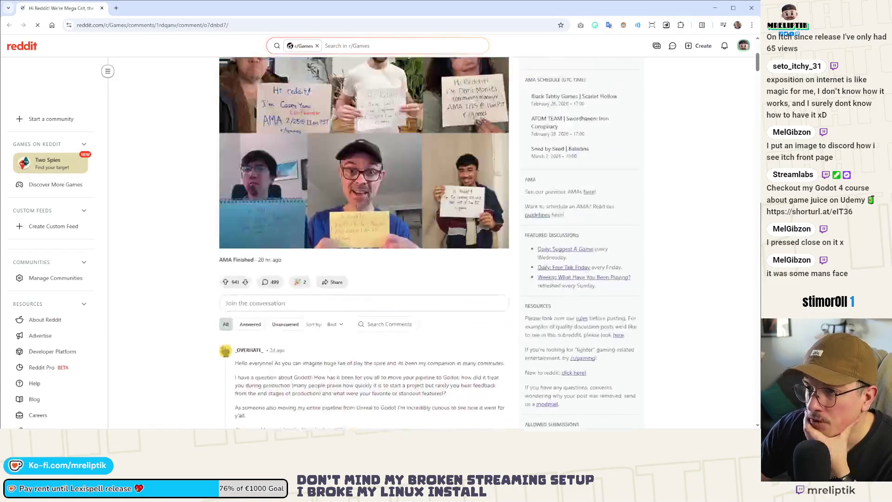
left_click(667, 26)
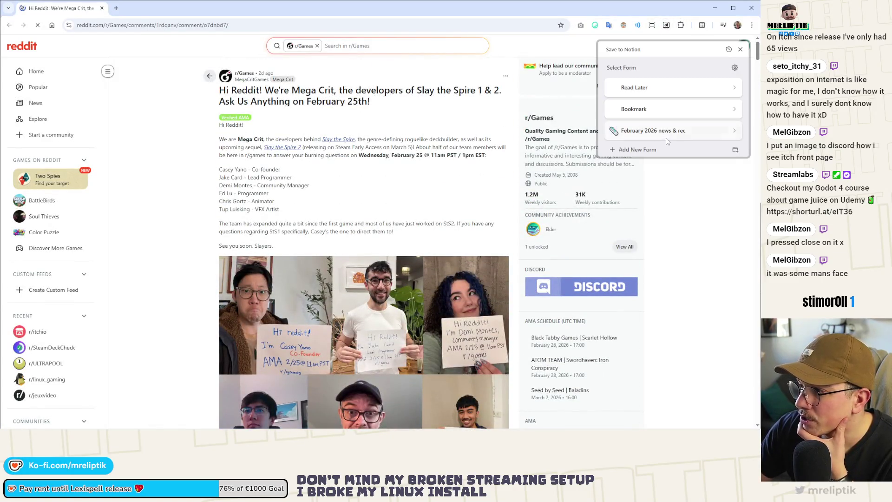
left_click(654, 130)
left_click(649, 207)
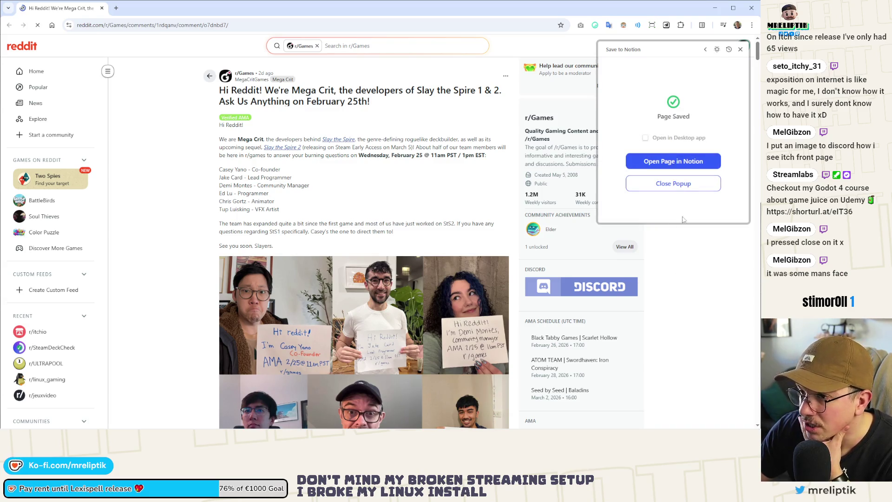
left_click(740, 54)
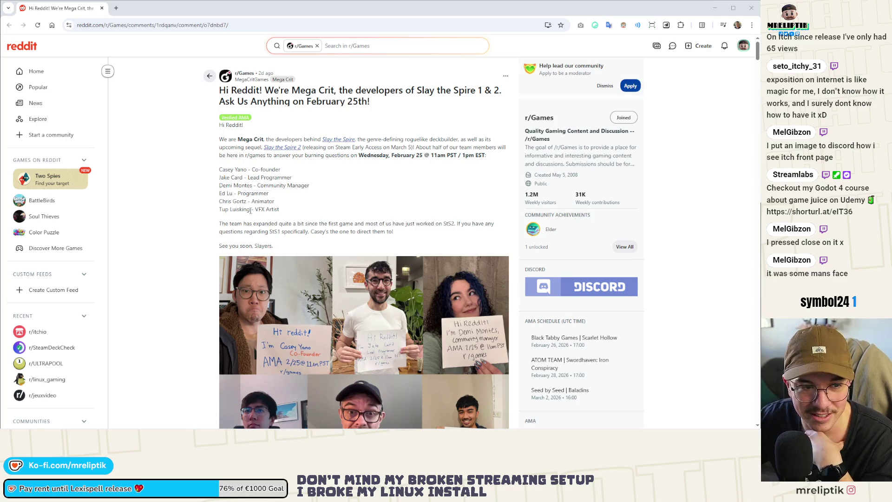
scroll(209, 198, "down", 5)
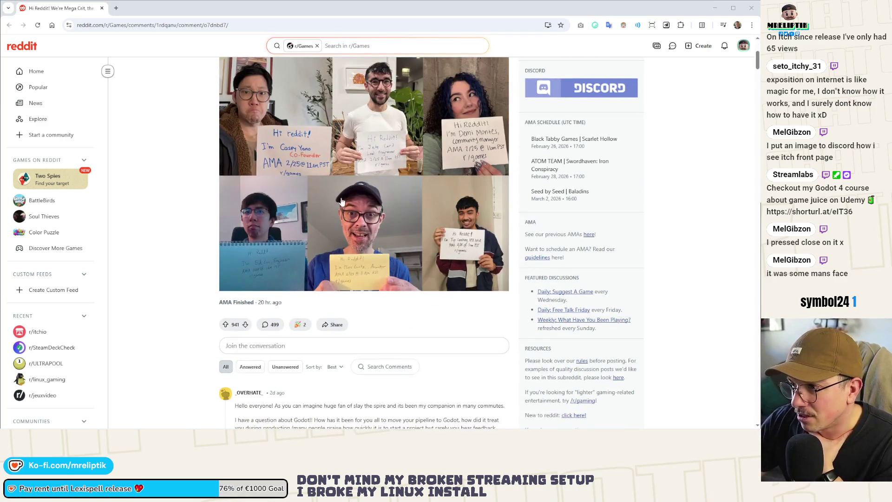
key("alt+Tab")
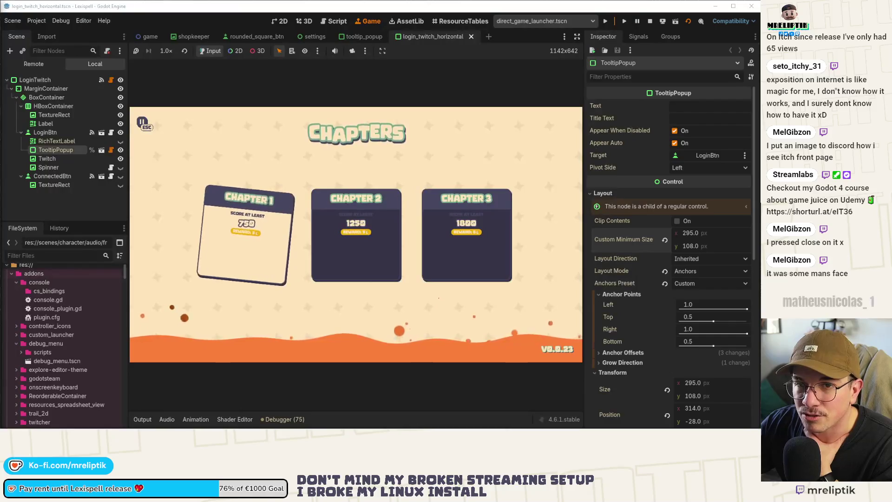
Start Chapter 1, pause to view the LOGIN tooltip, go home, then open TooltipPopup's script
left_click(246, 235)
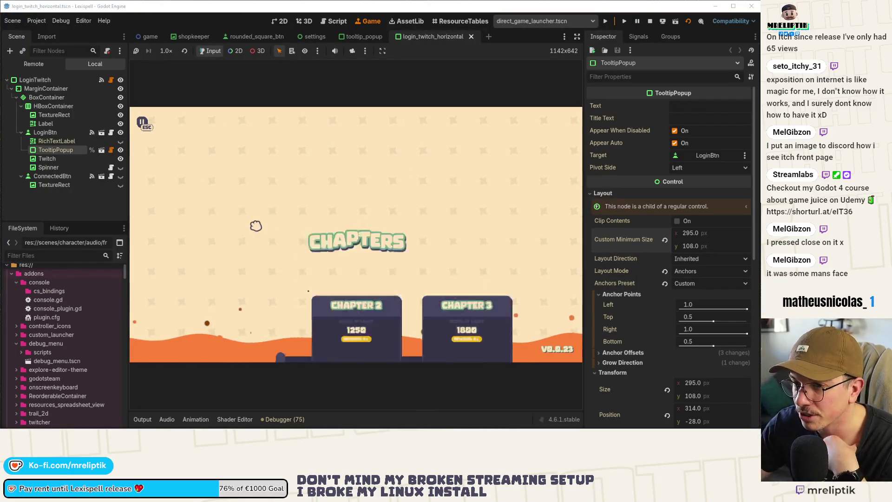
key("Escape")
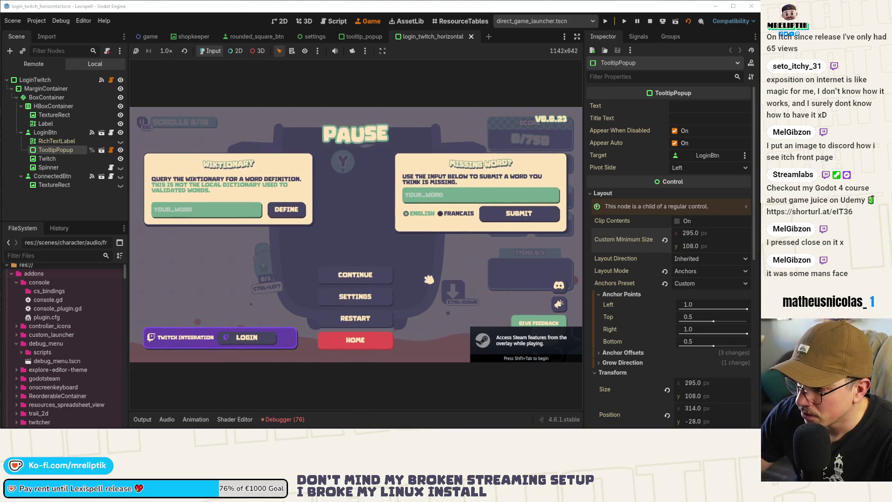
mouse_move(269, 343)
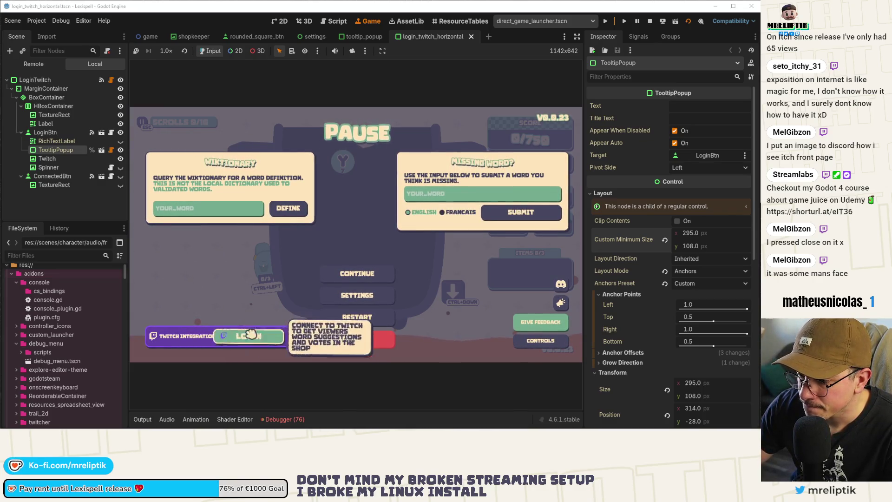
left_click(283, 420)
left_click(283, 419)
left_click(356, 313)
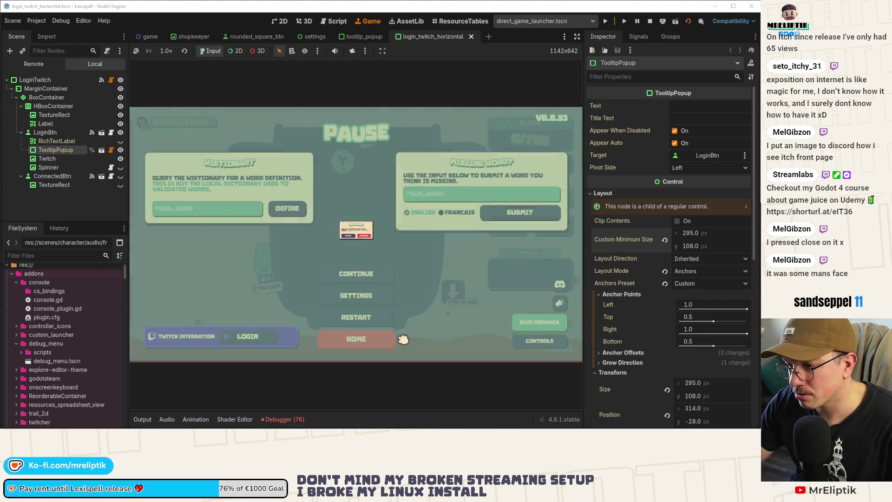
left_click(393, 263)
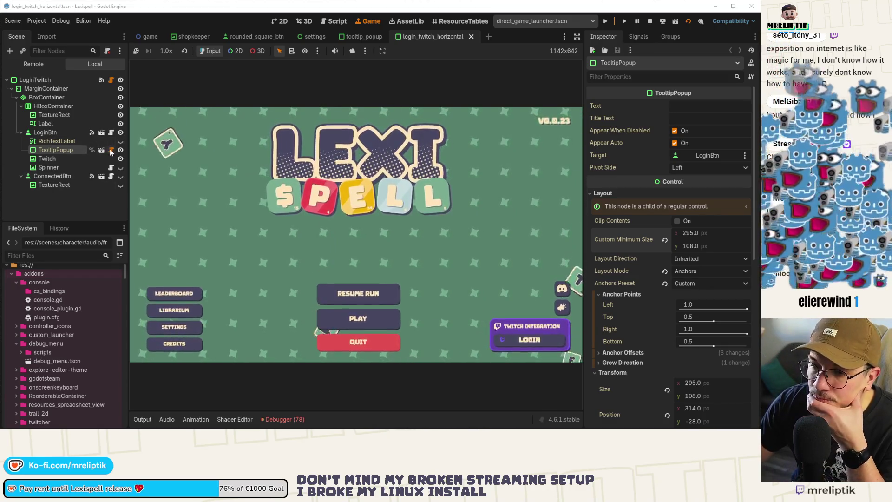
left_click(111, 151)
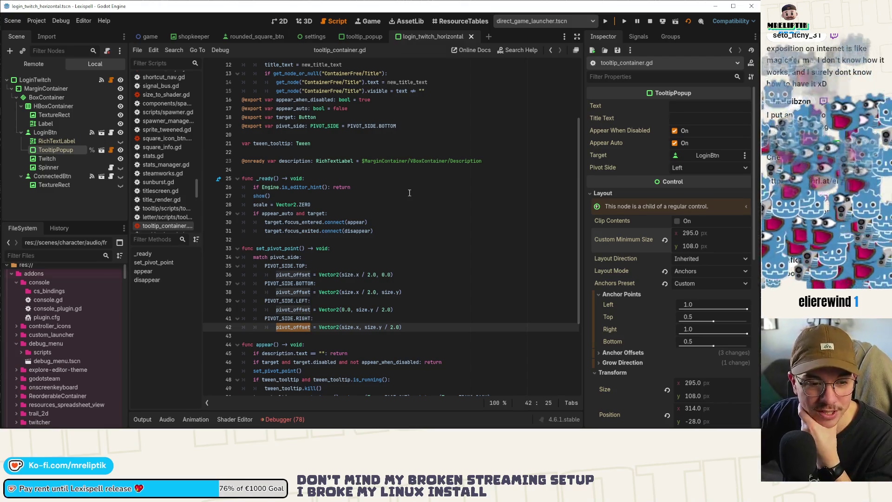
Open the login_twitch.gd script from the Scene dock
scroll(378, 197, "up", 4)
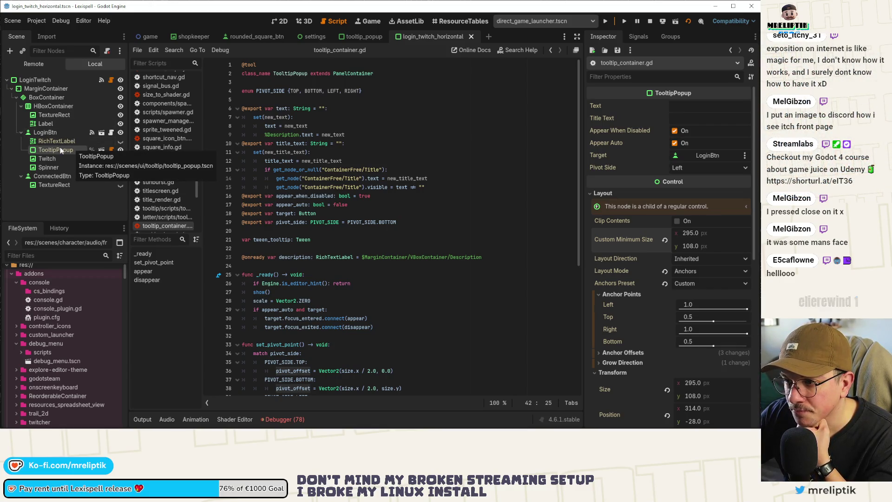
left_click(111, 81)
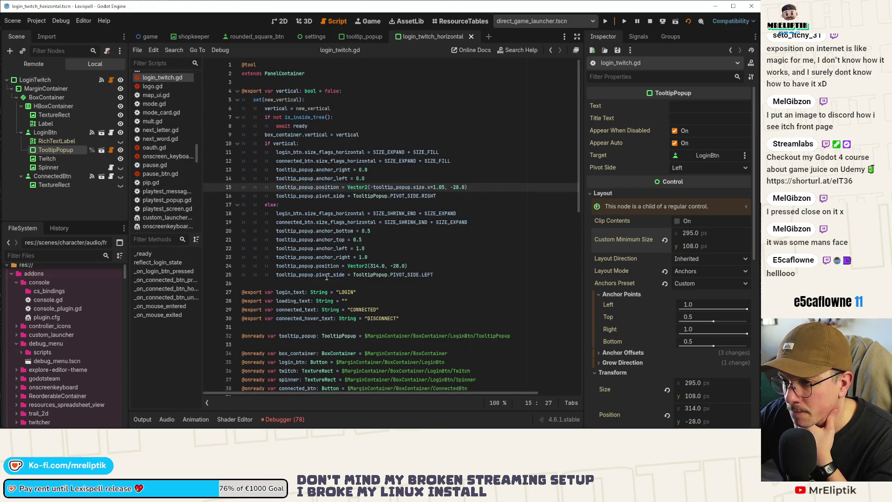
mouse_move(327, 277)
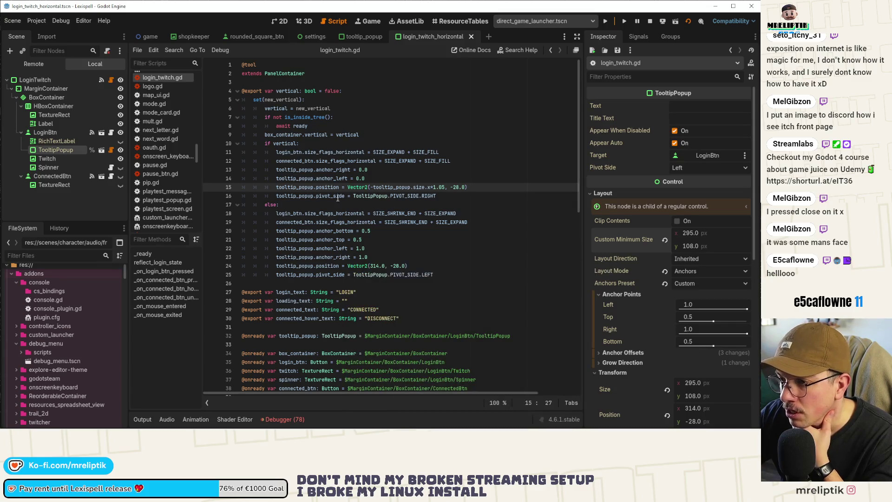
Add set_deferred("size", Vector2.ZERO) on a new line after the pivot_side line 16
left_click(474, 196)
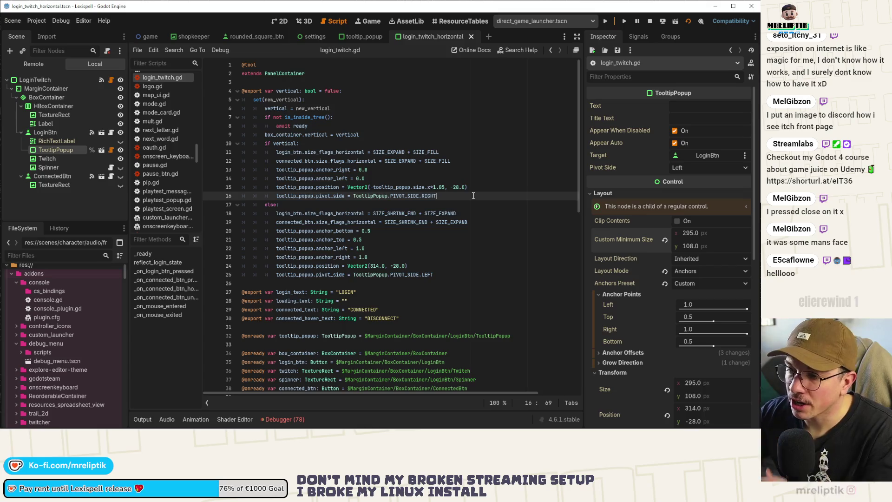
key("Return")
key("Return")
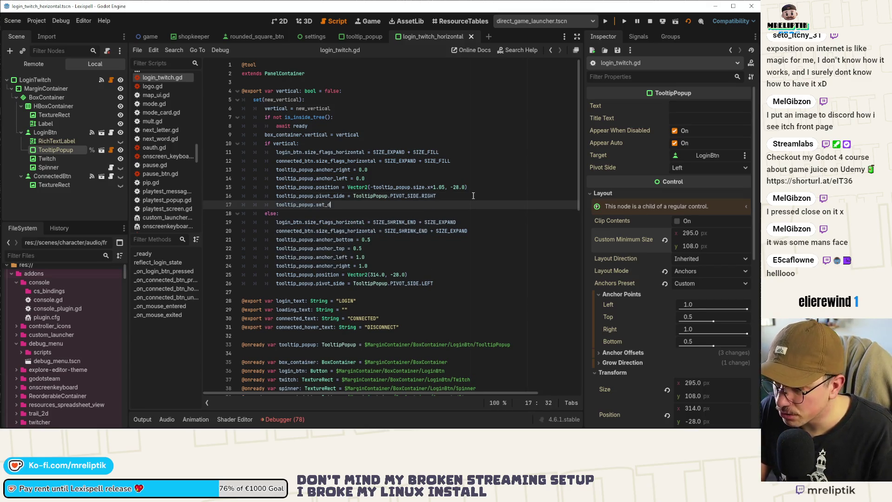
type("ef")
key("Down")
key("Return")
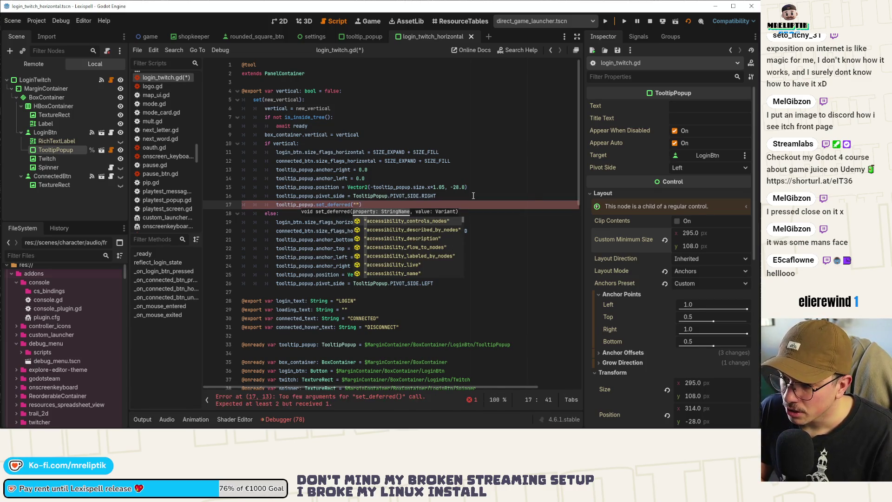
type("size\"")
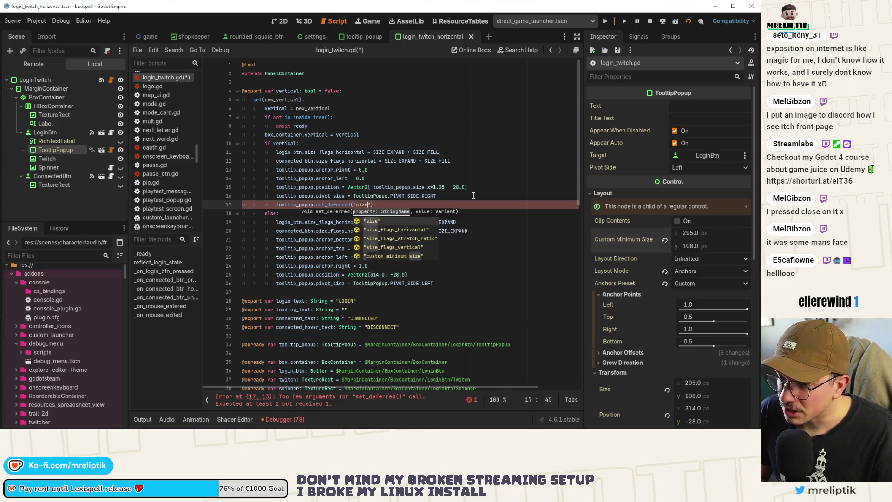
type(", Vector2")
key("Return")
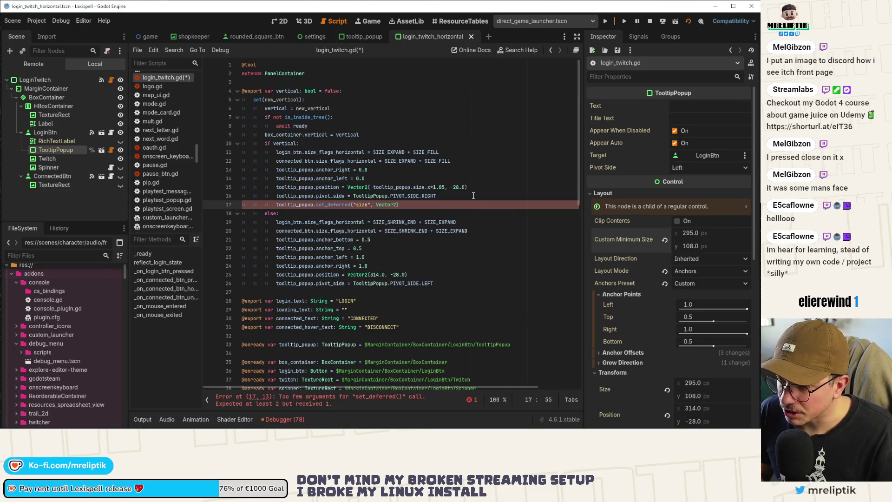
type(".")
key("BackSpace")
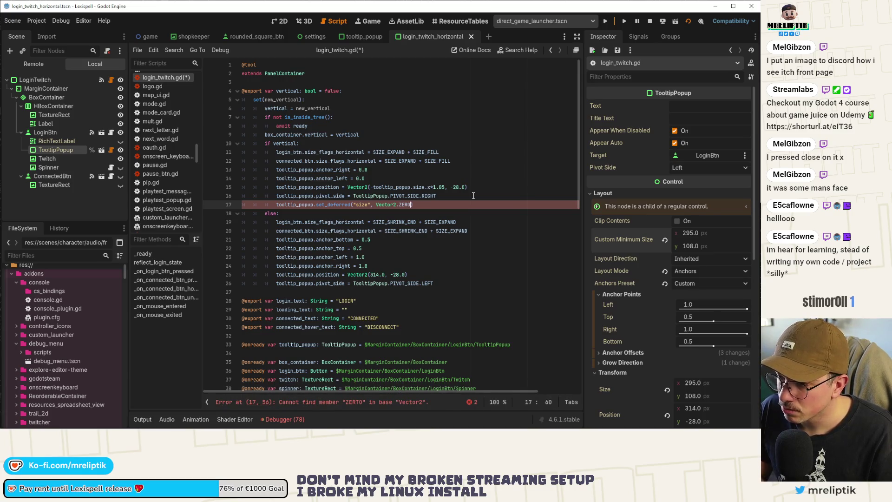
Move the size reset into the else branch and save the script
key("alt+Down")
key("alt+Down")
key("alt+Down")
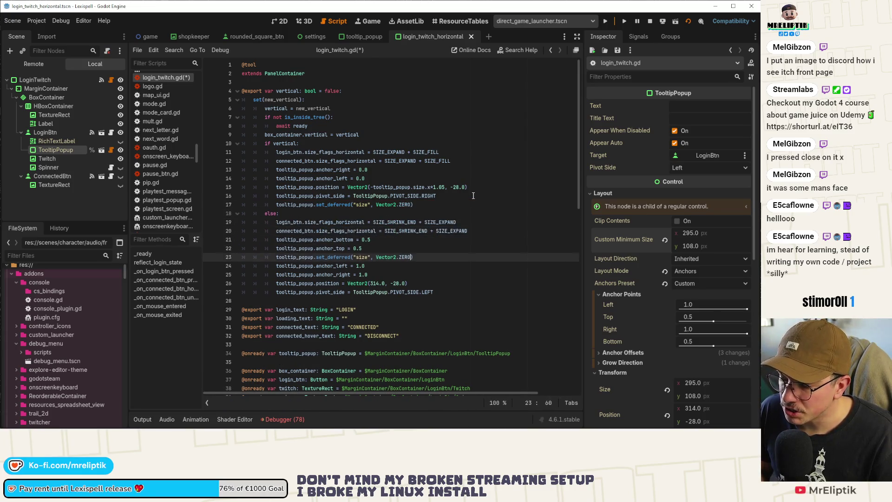
key("ctrl+s")
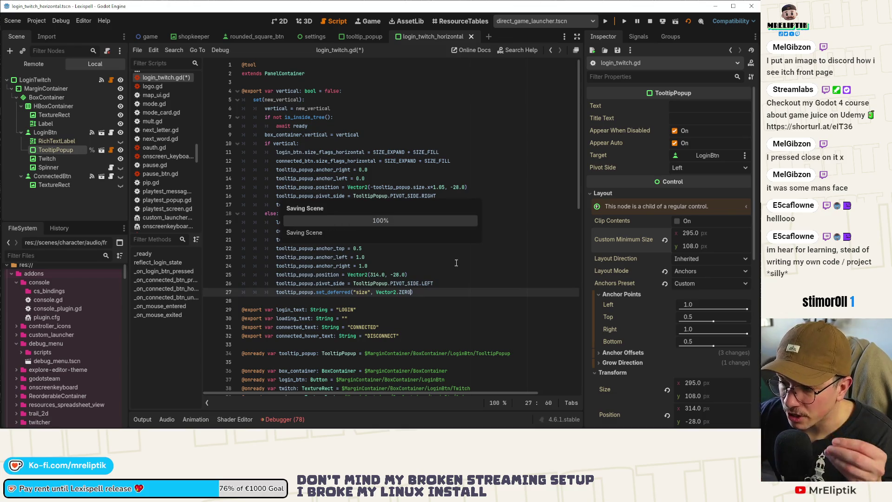
left_click(651, 24)
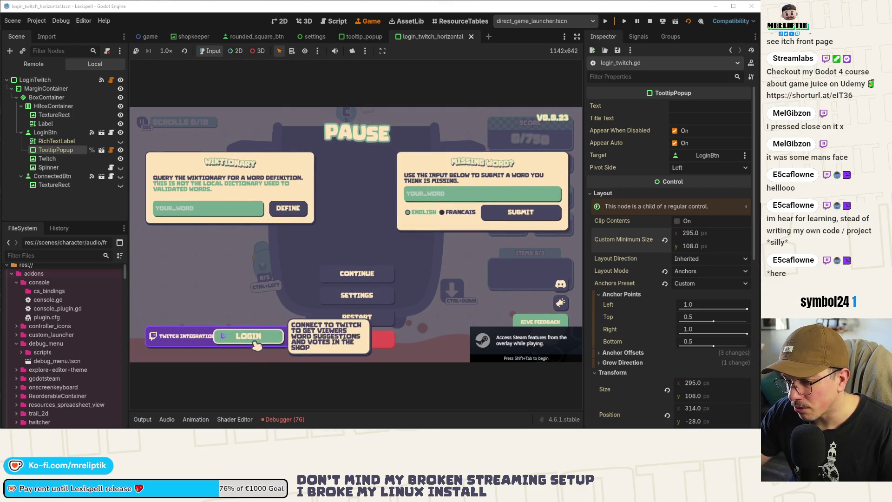
Return to login_twitch.gd in the Script editor via LoginTwitch's script icon
left_click(111, 81)
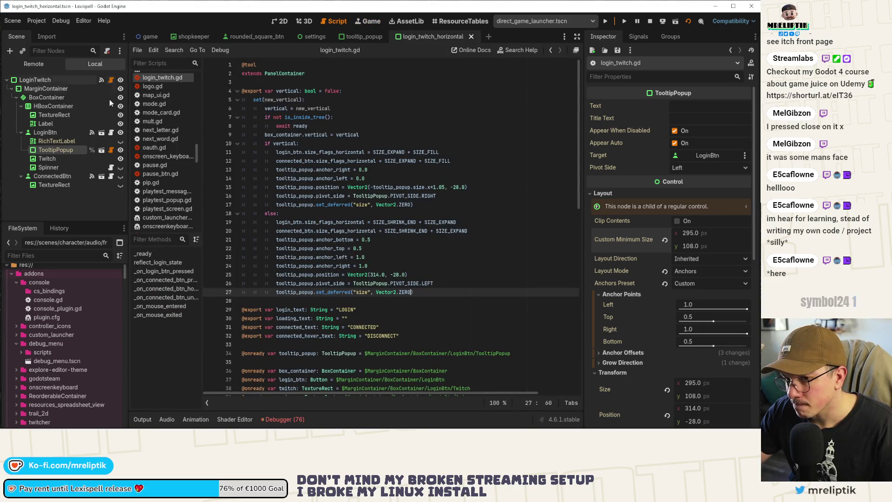
Select the LoginBtn node in the 2D view after glancing at the game's pause screen
left_click(45, 132)
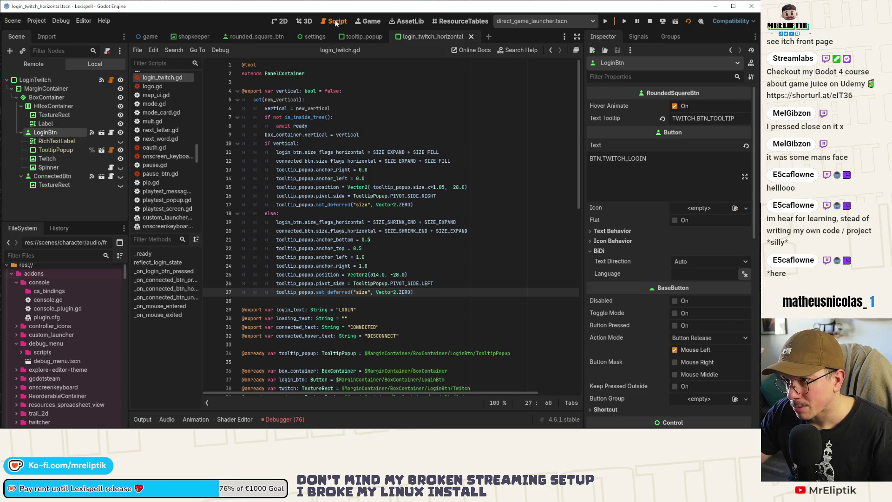
left_click(280, 22)
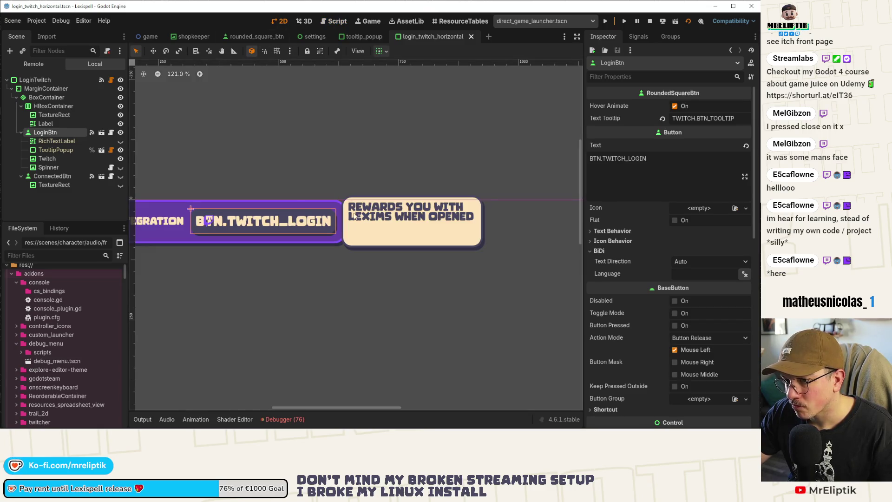
left_click(369, 21)
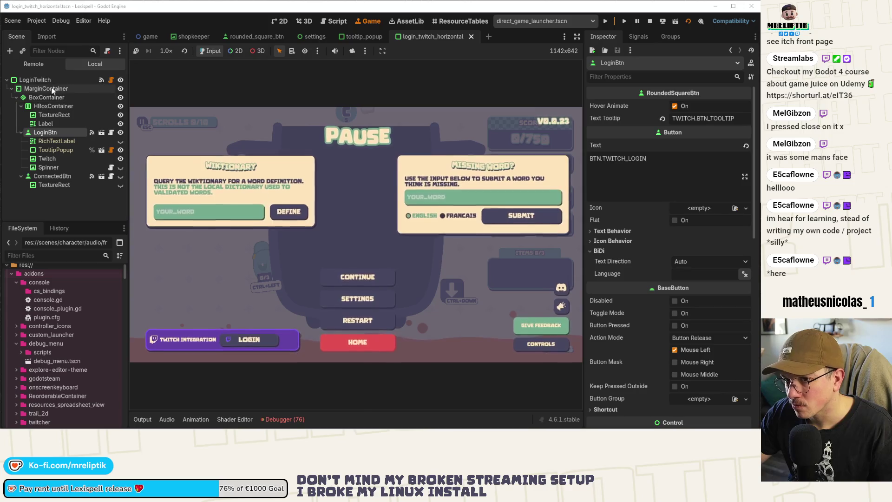
left_click(279, 21)
scroll(279, 195, "down", 4)
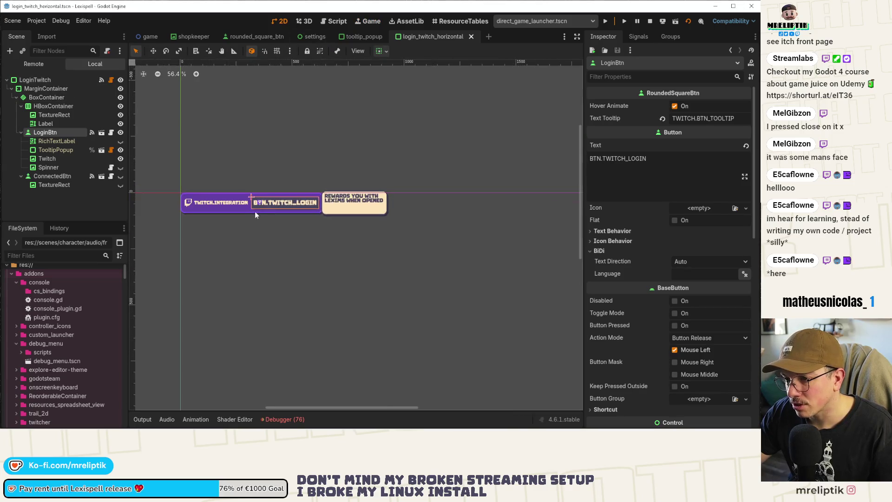
left_click(69, 79)
left_click(302, 205)
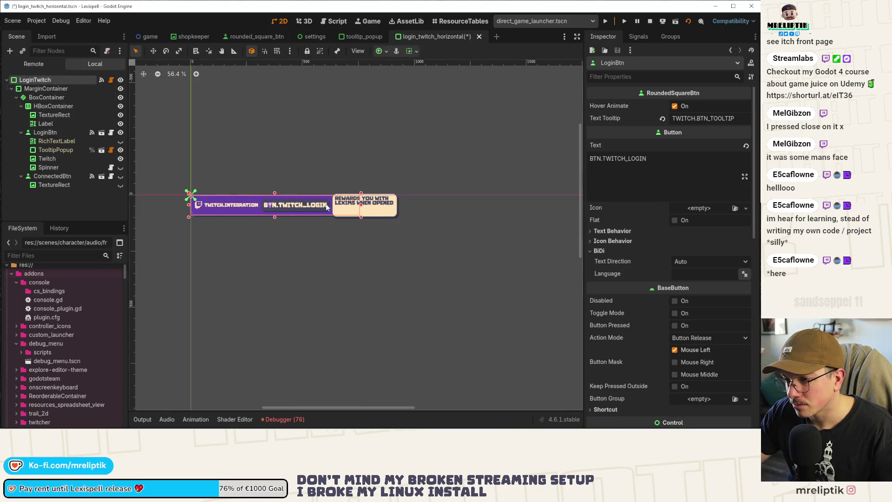
scroll(622, 327, "down", 6)
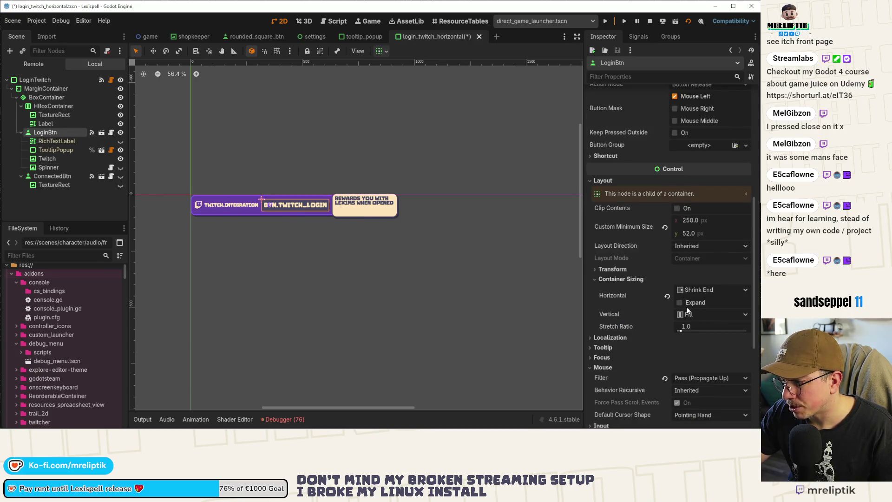
Leave LoginBtn's horizontal sizing at Shrink End with Expand unchecked, and save the scene
left_click(681, 302)
left_click(680, 303)
left_click(680, 303)
left_click(680, 303)
left_click(698, 290)
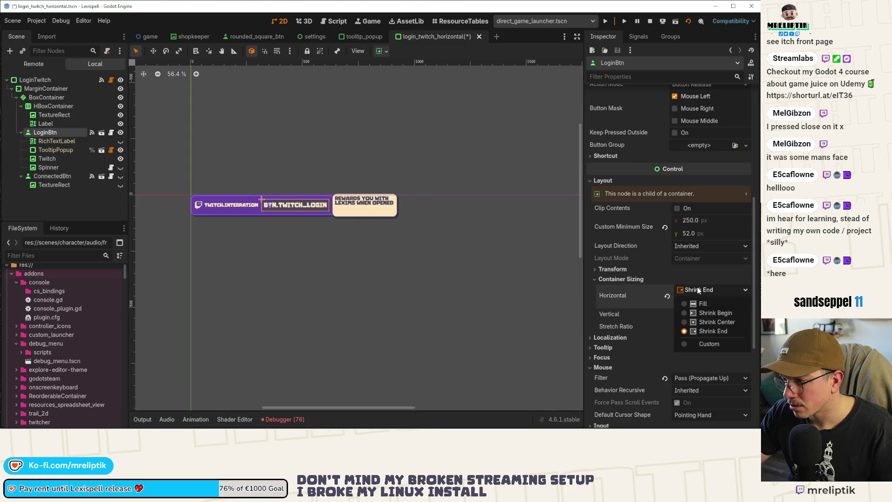
left_click(699, 290)
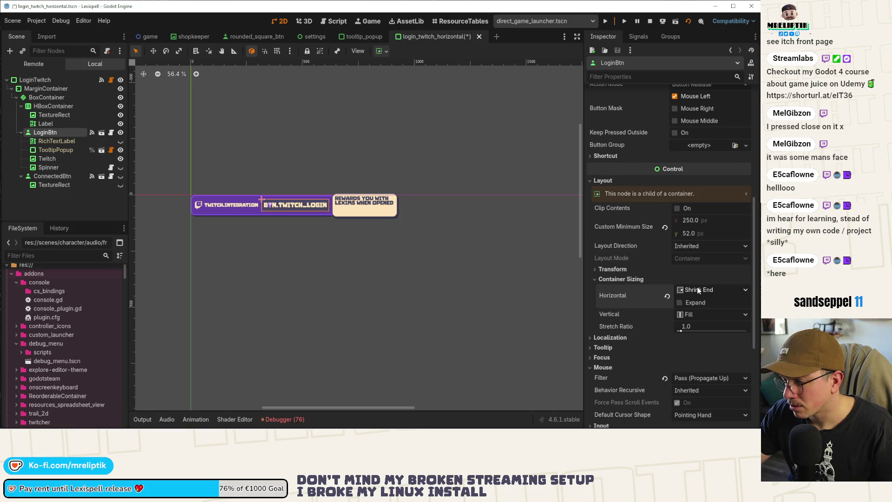
left_click(680, 303)
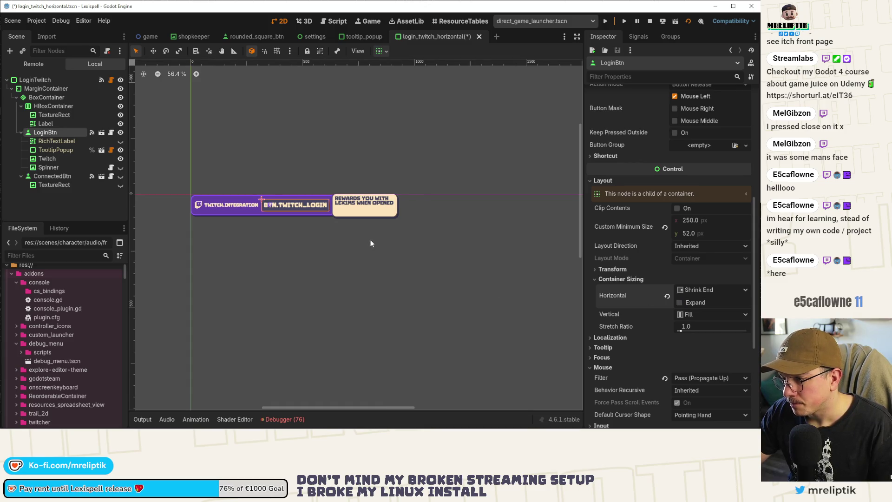
key("ctrl+z")
key("ctrl+shift+z")
key("ctrl+z")
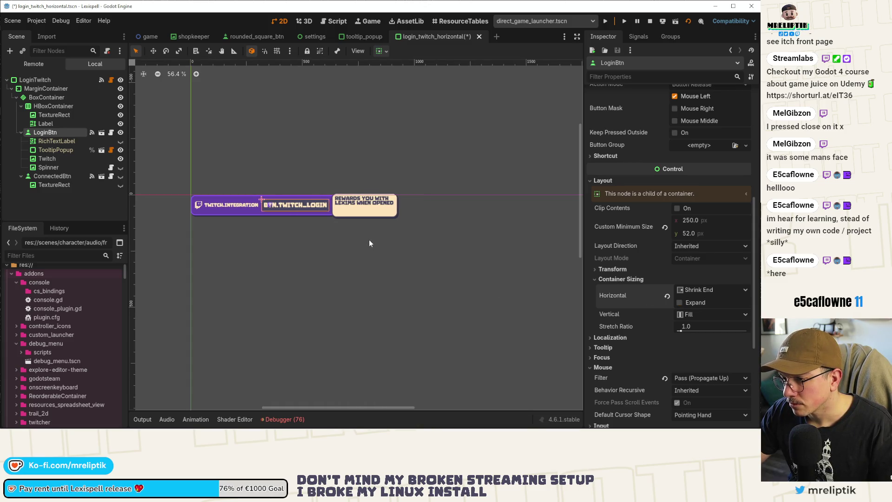
key("ctrl+s")
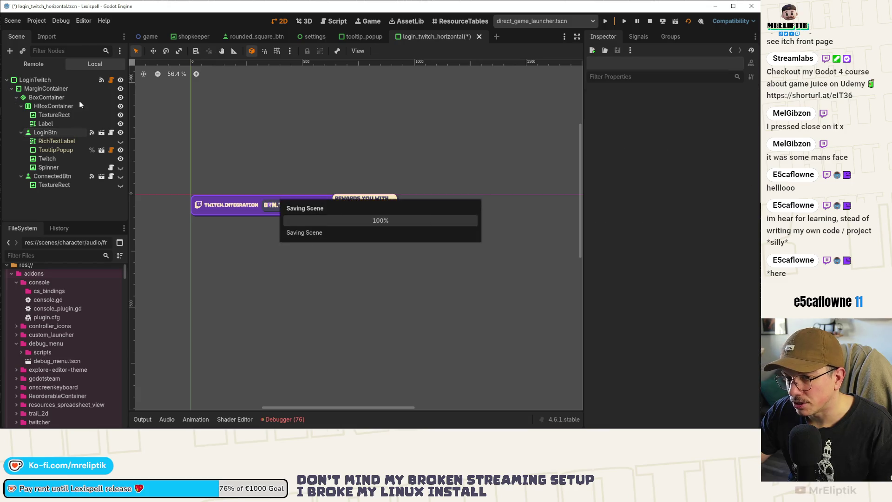
left_click(111, 80)
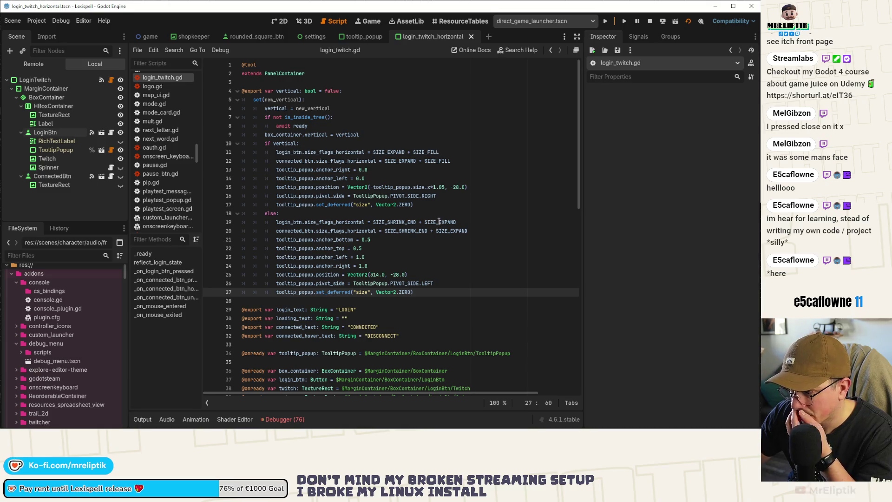
mouse_move(439, 222)
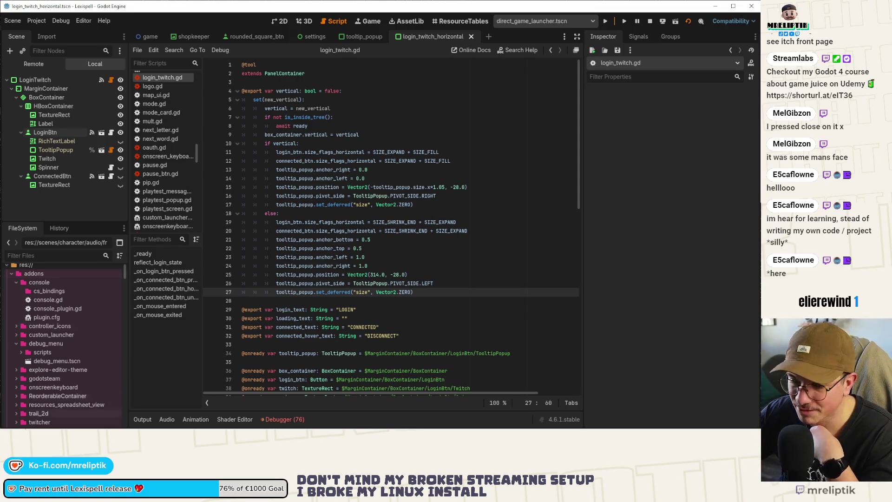
left_click(279, 22)
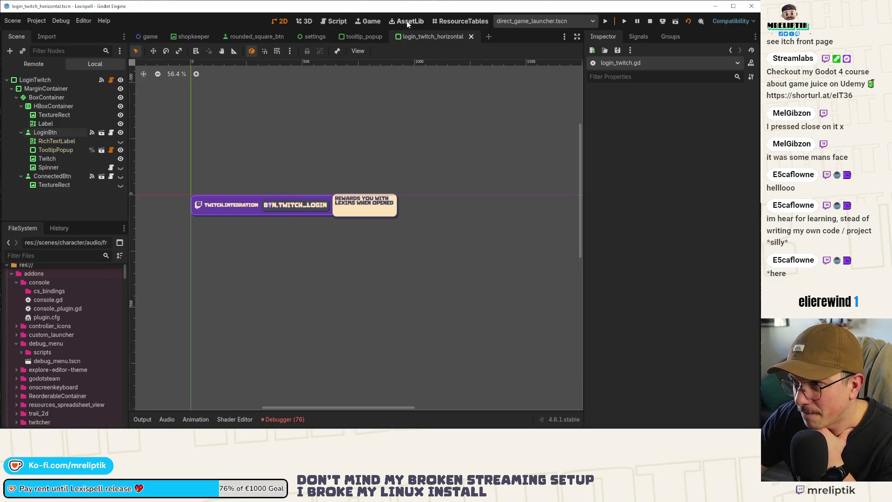
left_click(370, 22)
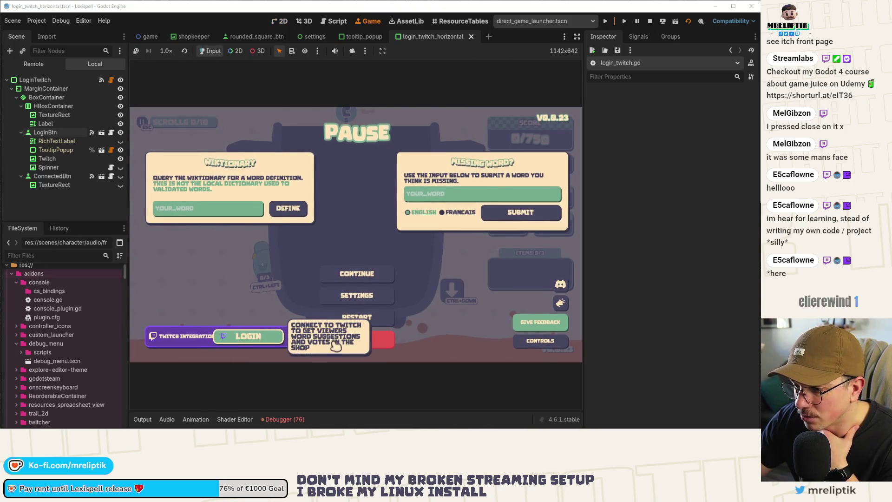
Send the running game back to its home screen, confirming, then stop it
left_click(359, 341)
left_click(325, 255)
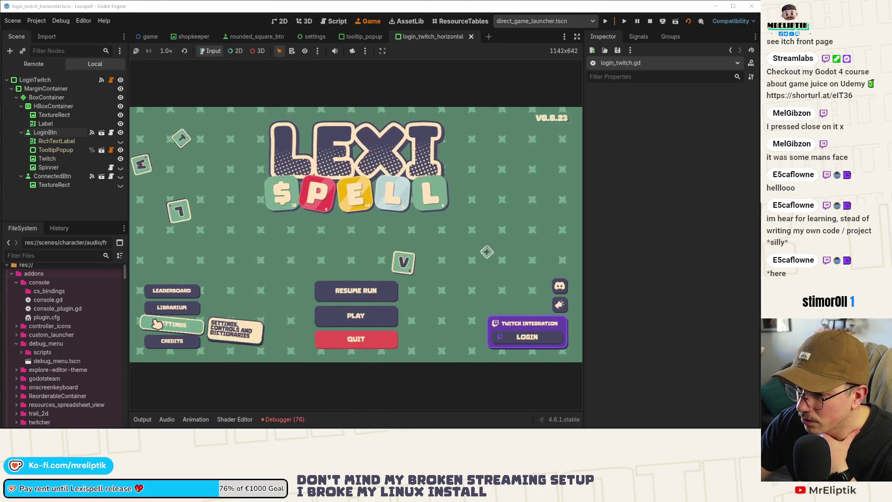
left_click(651, 22)
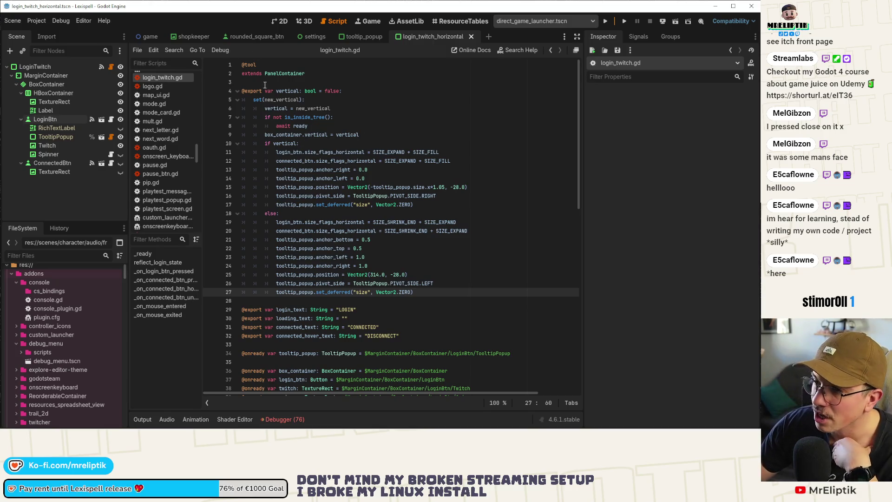
Select the LoginTwitch root in the 2D view and save the scene
left_click(281, 21)
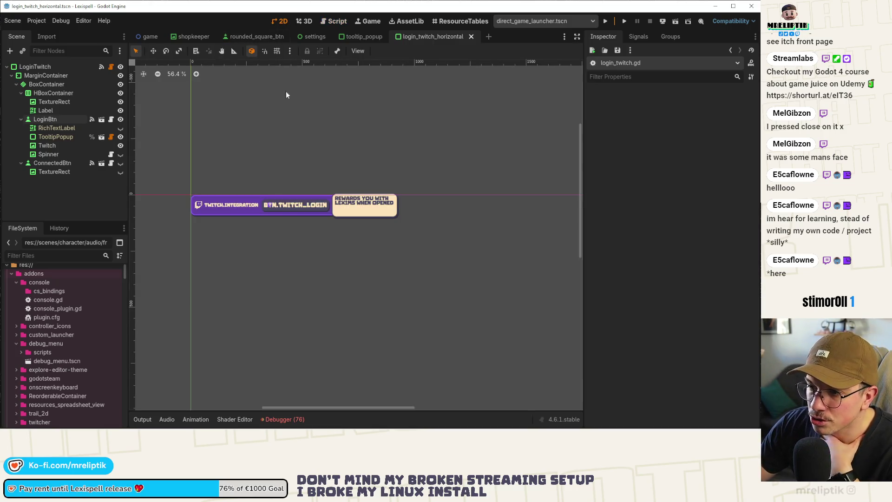
left_click(110, 67)
left_click(51, 68)
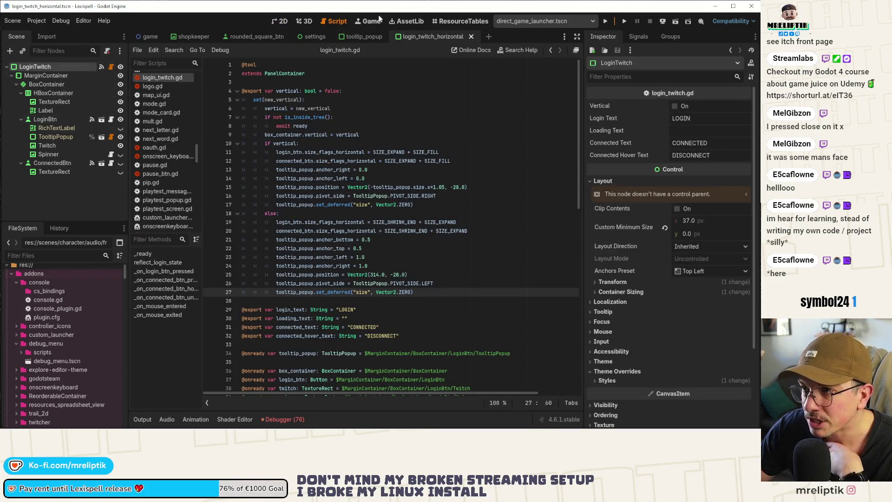
left_click(281, 23)
scroll(314, 213, "up", 1)
scroll(310, 209, "down", 3)
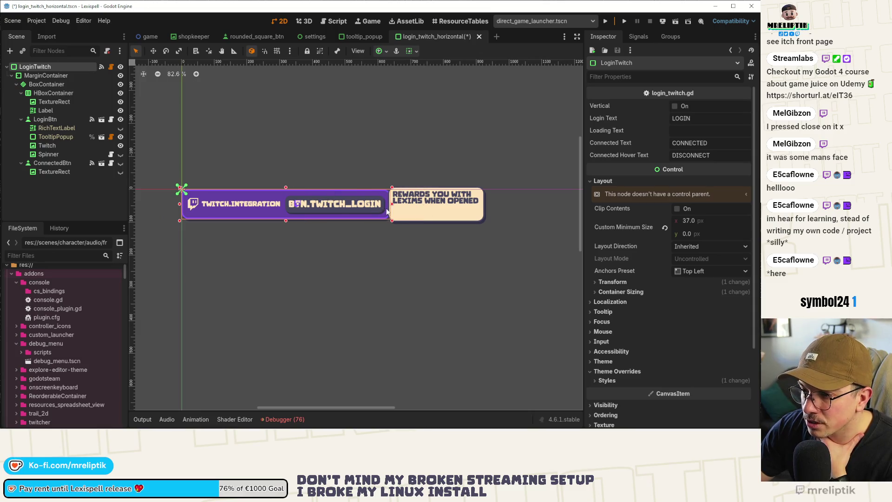
scroll(338, 208, "down", 3)
scroll(337, 205, "down", 1)
key("ctrl+s")
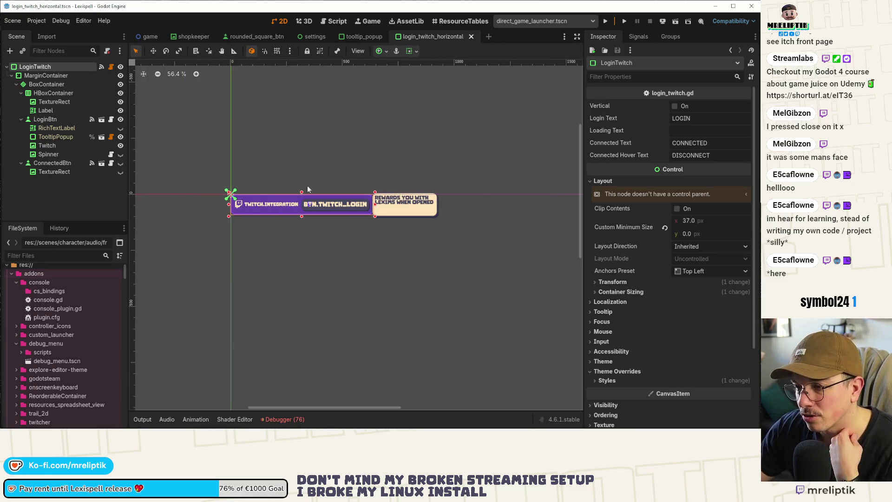
Select TooltipPopup and zoom to inspect its 295 × 108 px box at 314, -28
scroll(294, 189, "up", 4)
scroll(356, 205, "down", 5)
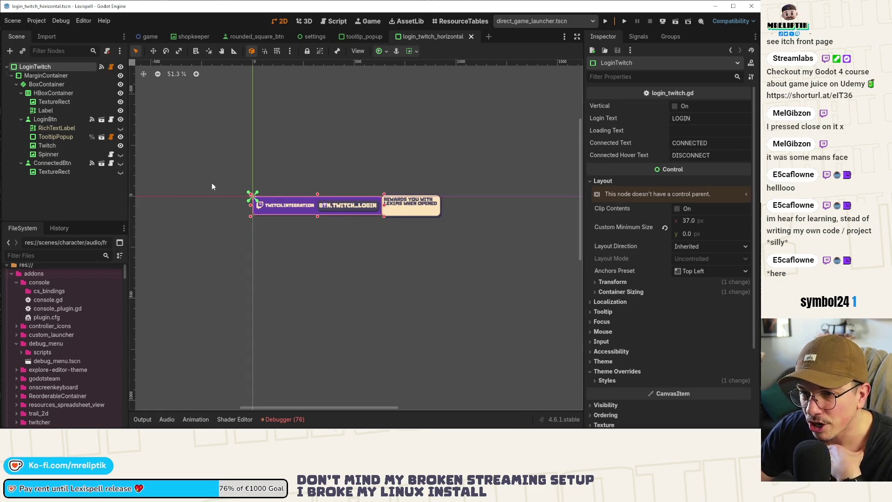
left_click(399, 201)
scroll(373, 211, "up", 10)
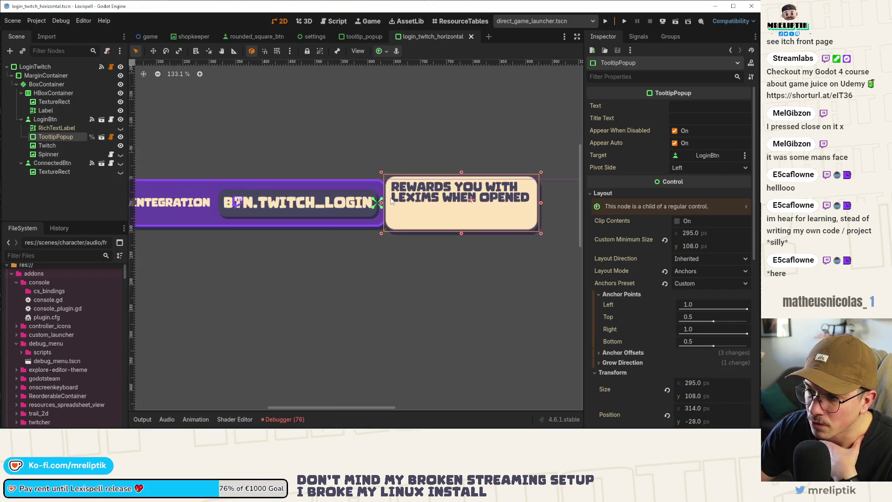
scroll(383, 206, "down", 6)
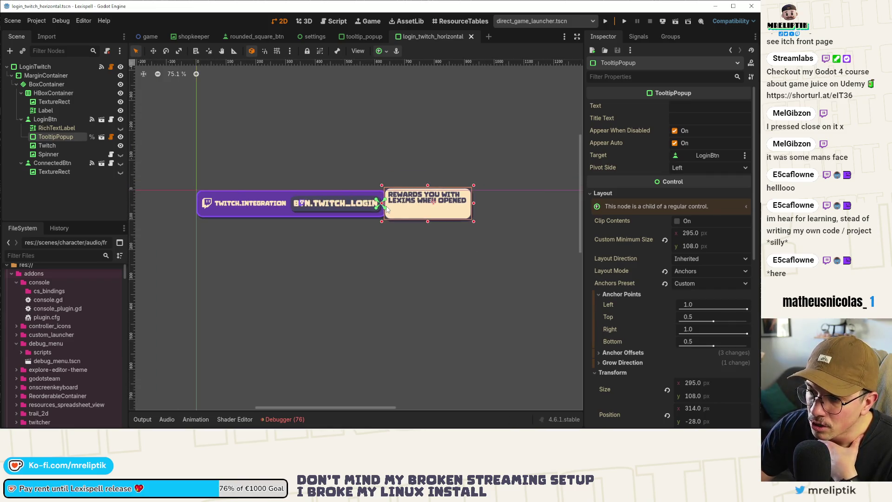
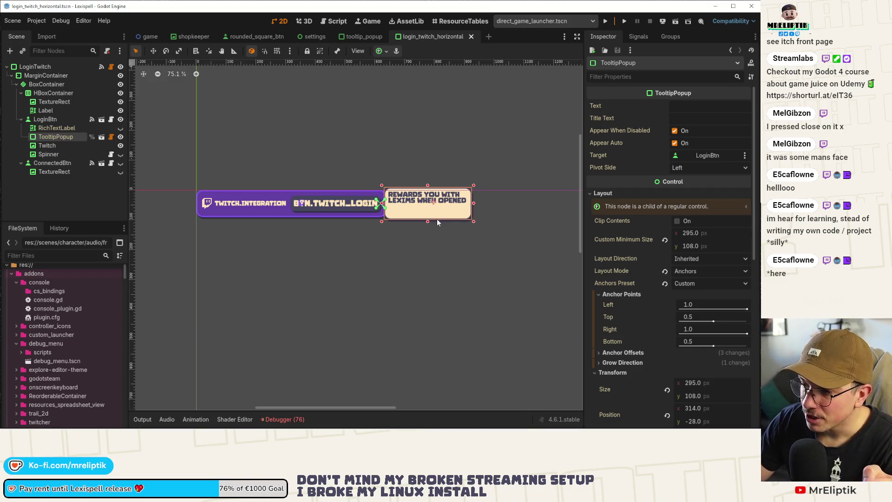
Confirm the login tooltip popup's Size x of 295 px
scroll(637, 336, "down", 2)
scroll(637, 334, "down", 4)
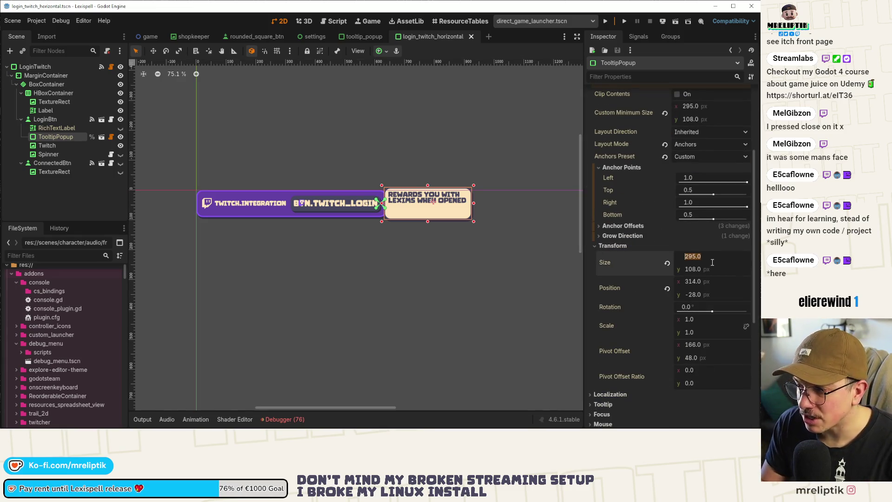
key("Return")
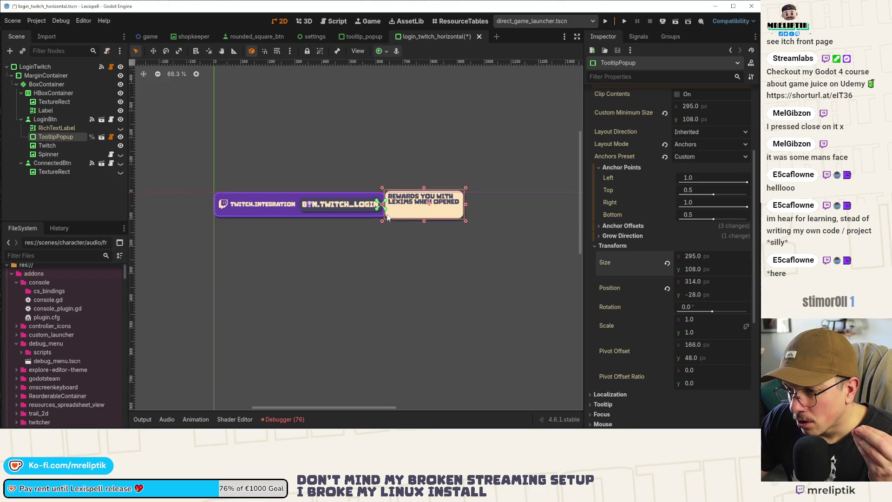
Save the login_twitch_horizontal scene and close its tab
scroll(419, 200, "up", 1)
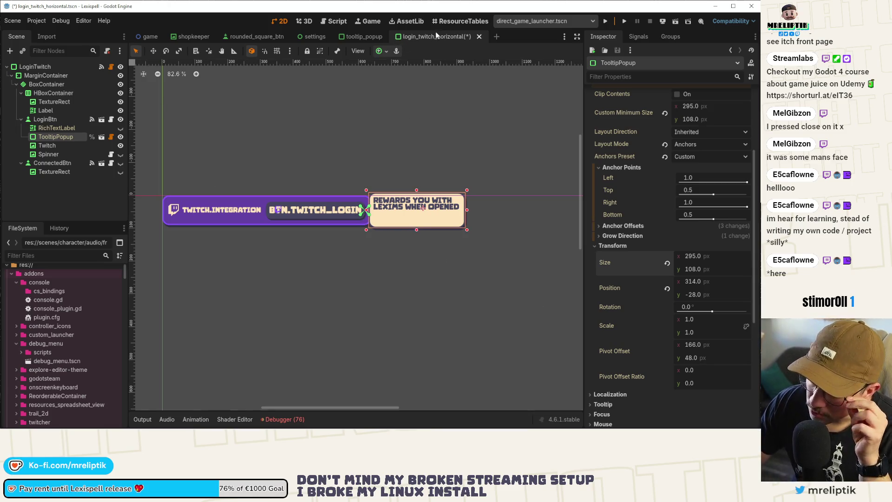
key("ctrl+s")
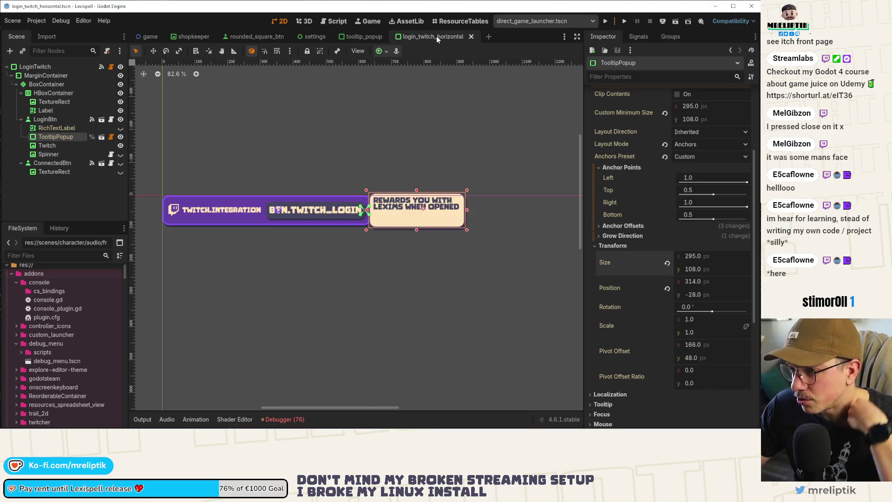
middle_click(436, 35)
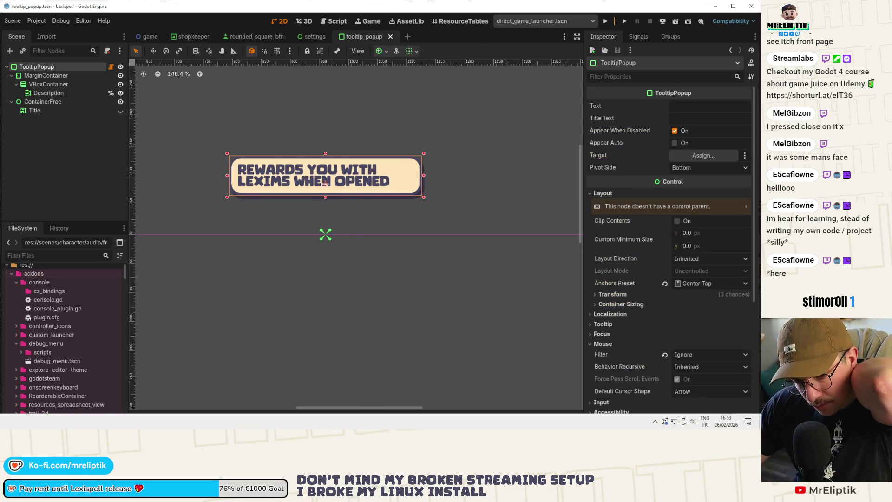
key("alt+Tab")
Review the uncommitted diffs for the localization sheet, globals.gd and login_twitch.gd
left_click(10, 62)
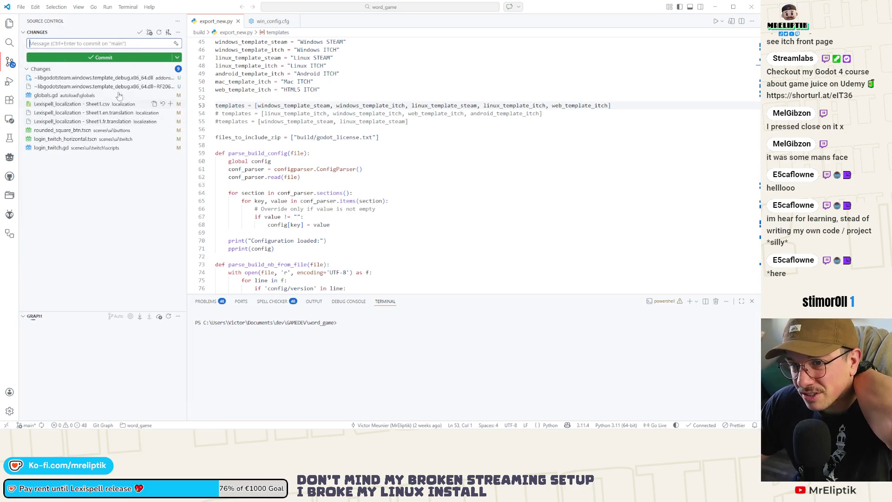
left_click(69, 104)
left_click(63, 96)
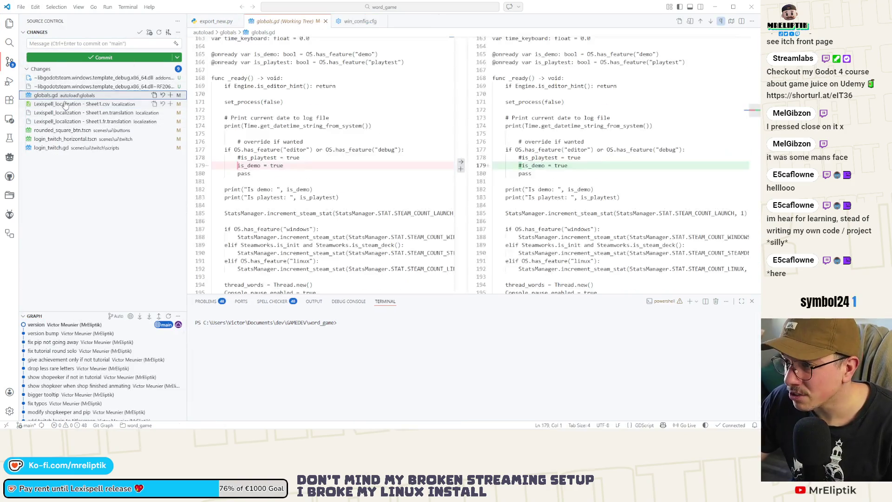
key("Down")
key("Down")
key("Down")
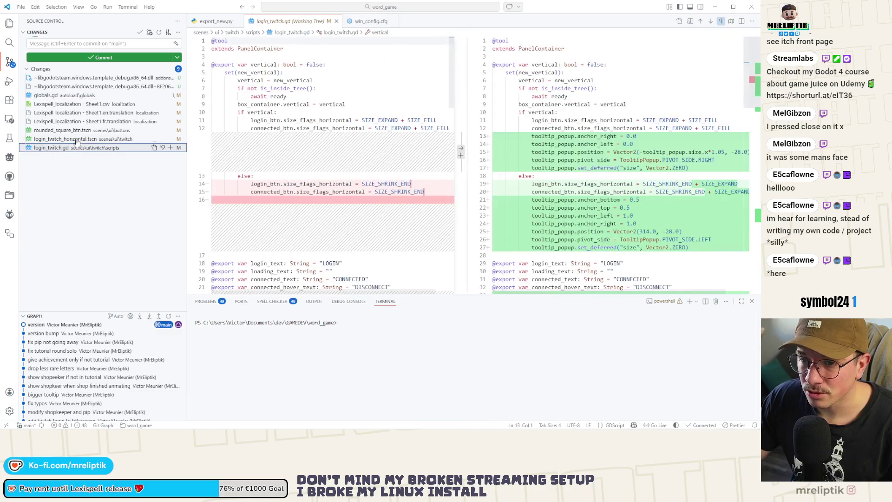
left_click(60, 148)
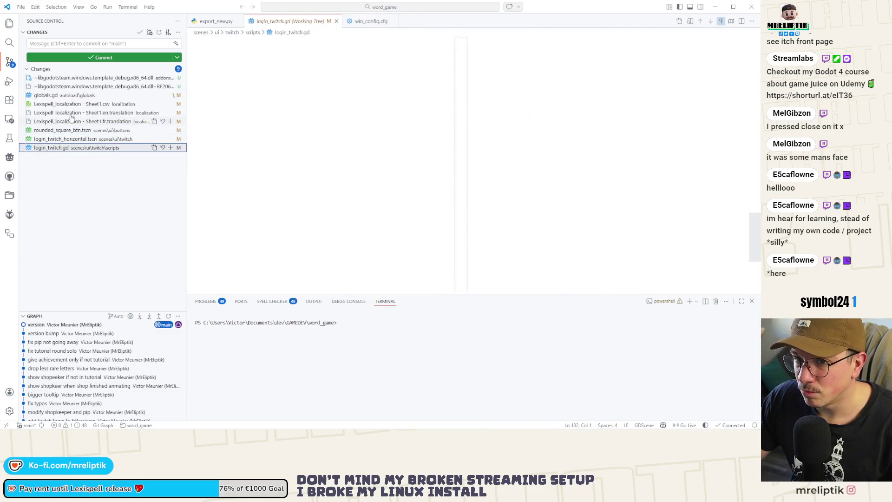
Stage the Twitch and localization files and commit them as 'explanations on twitch button'
left_click(70, 105, "shift")
left_click(170, 104)
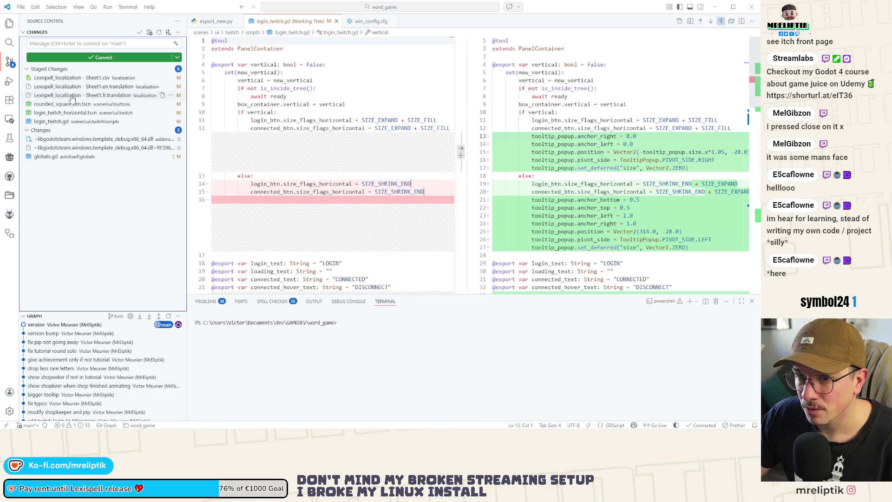
left_click(57, 105)
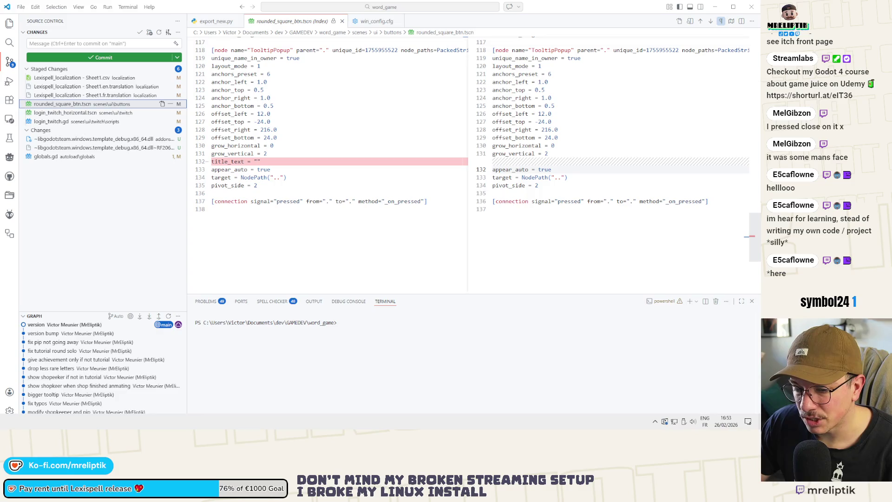
left_click(69, 44)
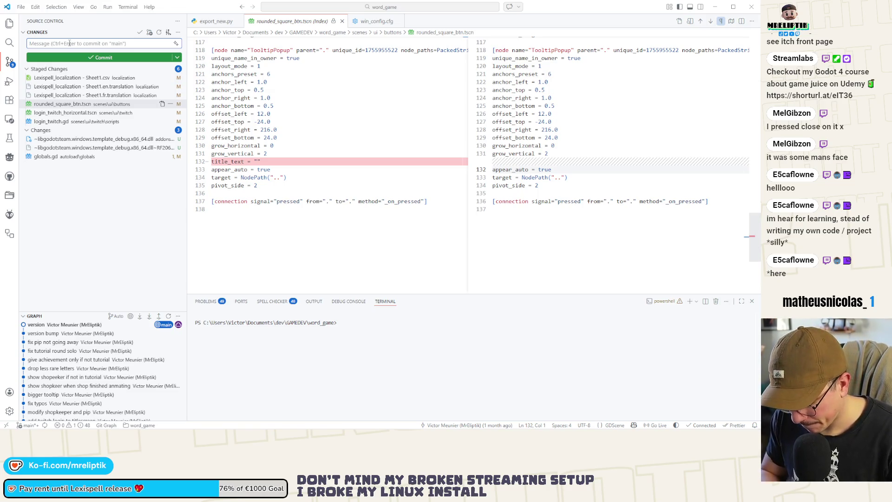
type("explanations")
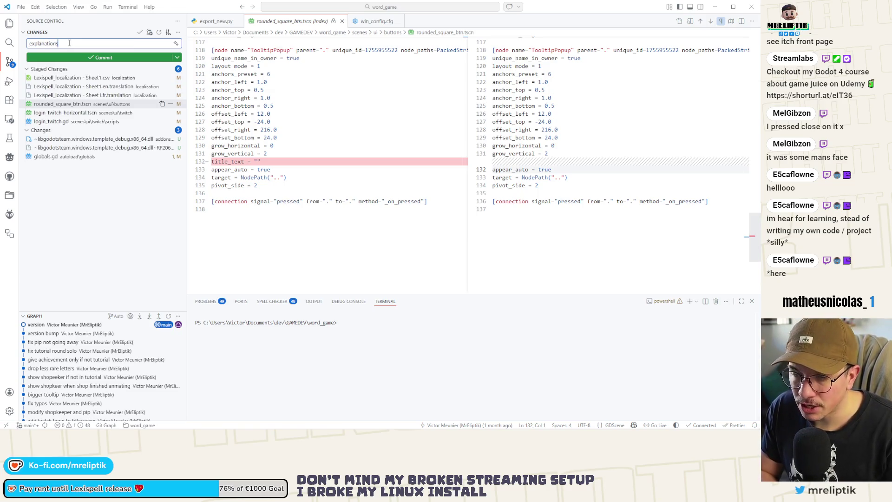
type(" on twitch button")
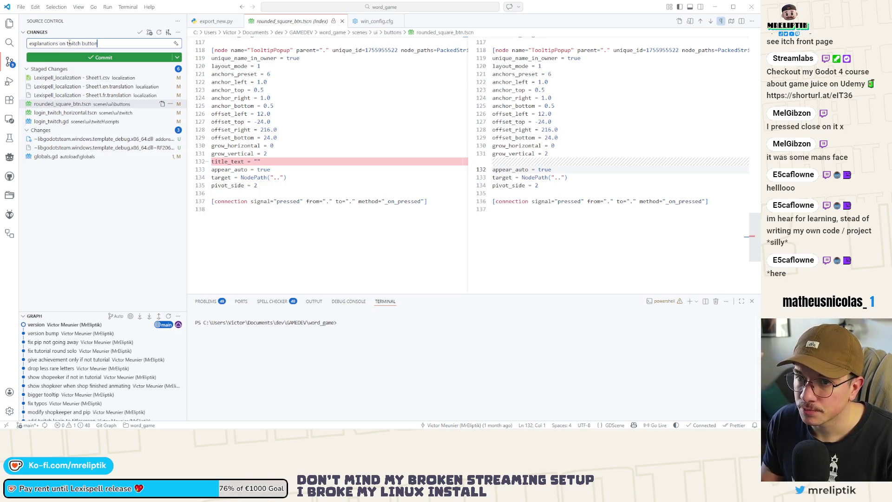
key("ctrl+Return")
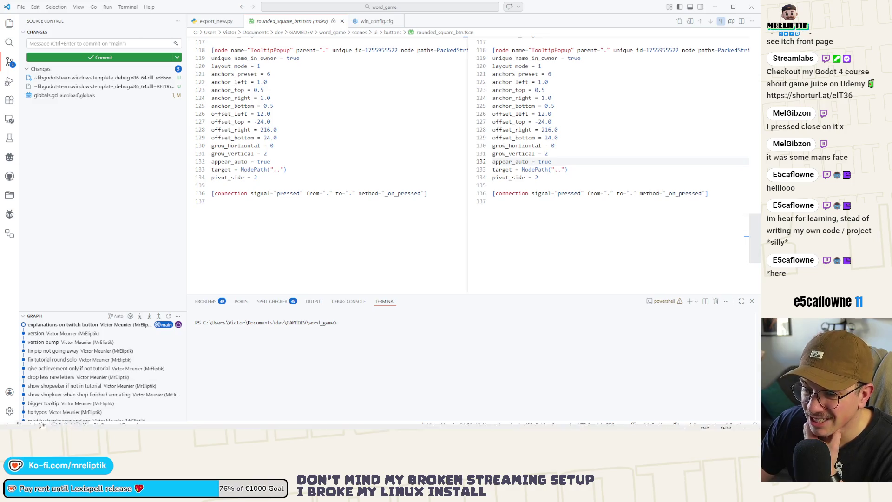
key("alt+Tab")
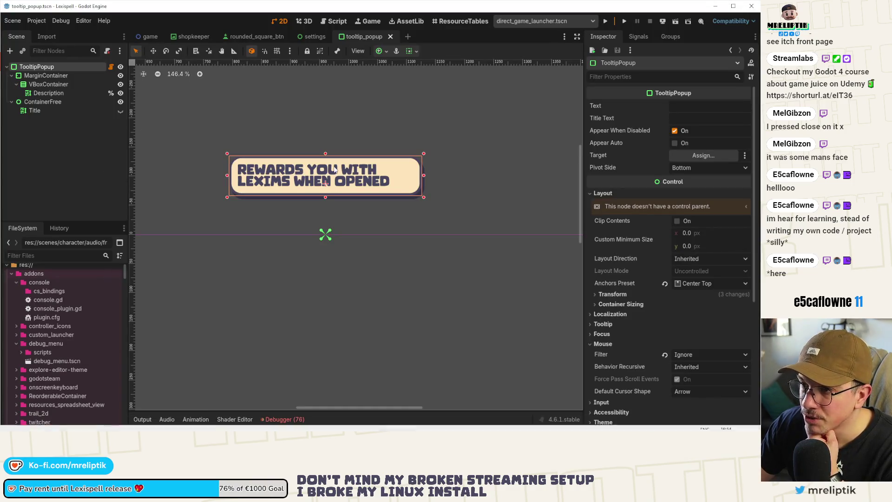
Close the tooltip_popup scene tab so the settings scene becomes active
scroll(334, 167, "down", 1)
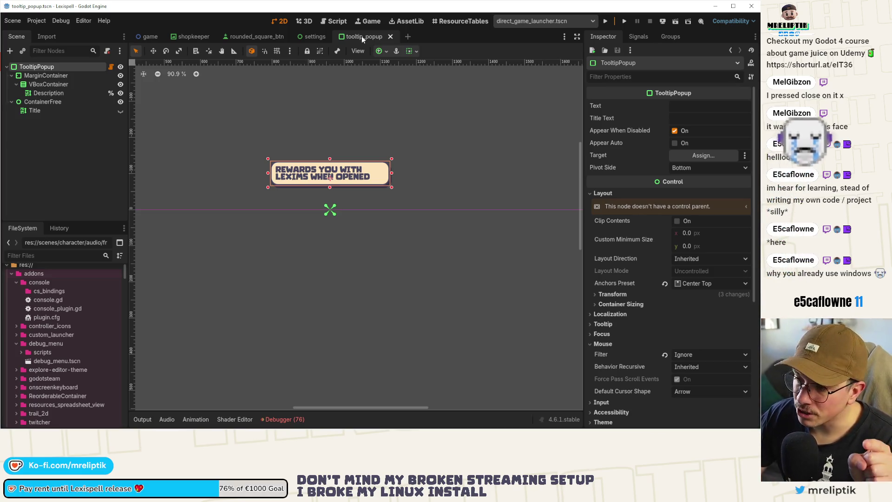
left_click(320, 37)
scroll(330, 213, "down", 8)
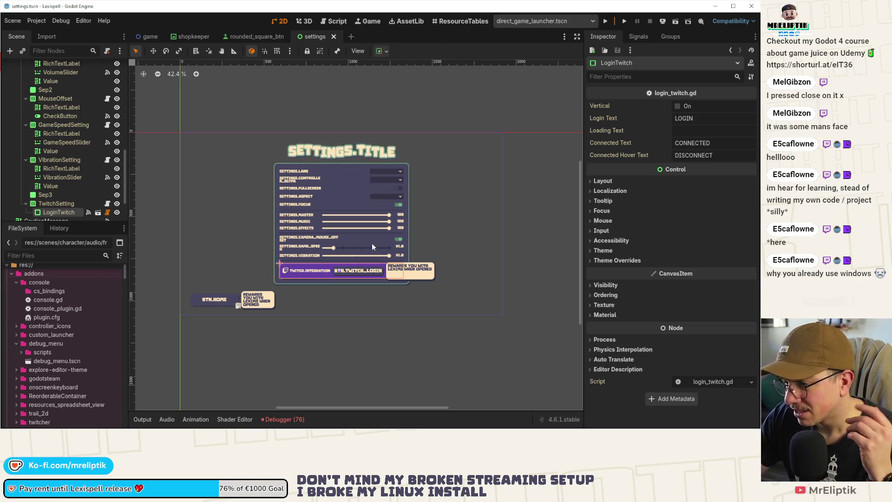
Close the settings and rounded_square_btn scene tabs, leaving the shopkeeper scene shown
scroll(99, 183, "up", 8)
scroll(46, 124, "up", 5)
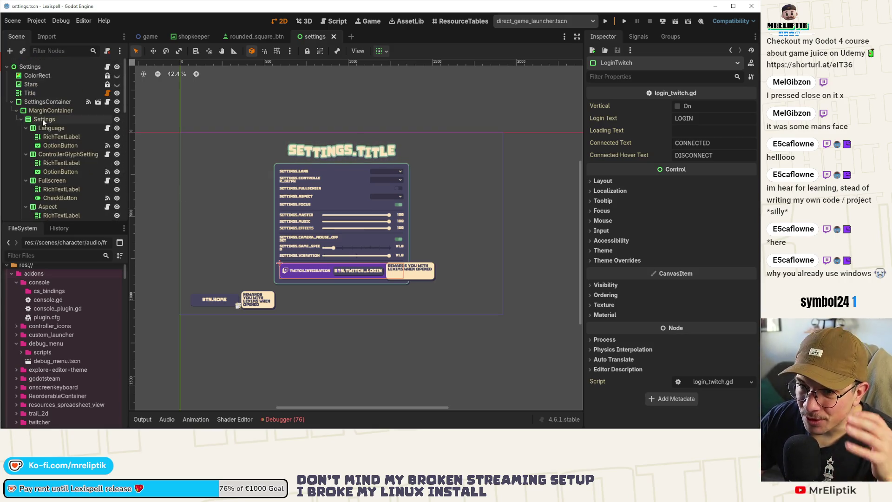
left_click(16, 110)
scroll(307, 167, "down", 2)
left_click(334, 36)
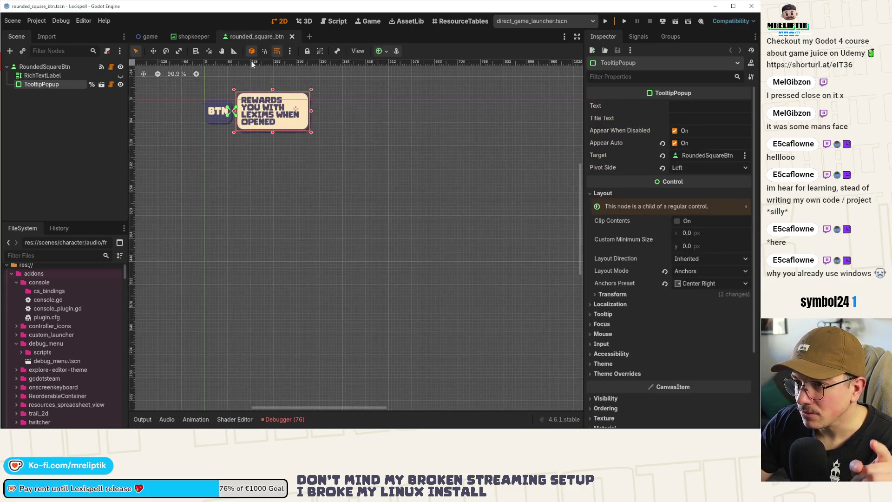
middle_click(246, 37)
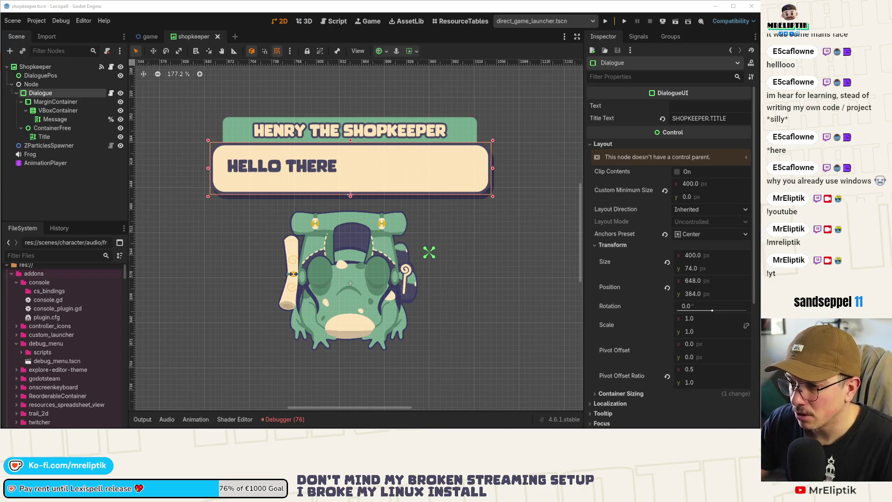
Deselect the Dialogue node and run the project to the Lexispell splash screen
left_click(96, 192)
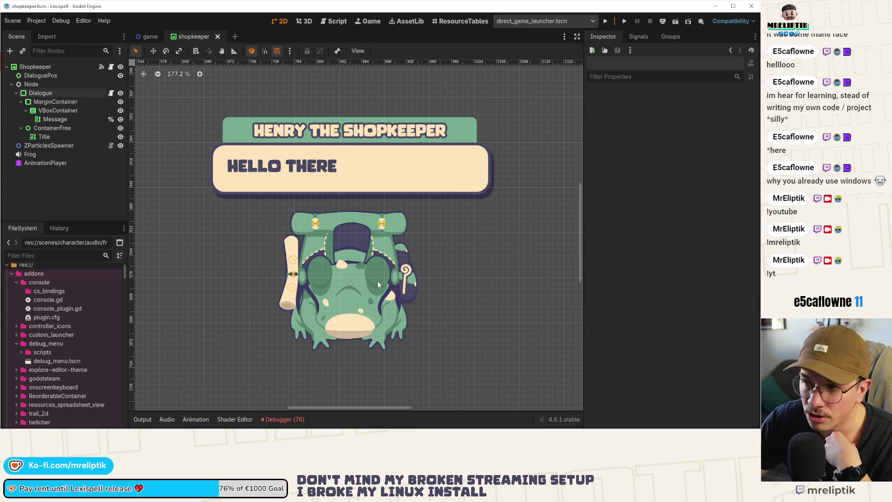
scroll(398, 269, "down", 1)
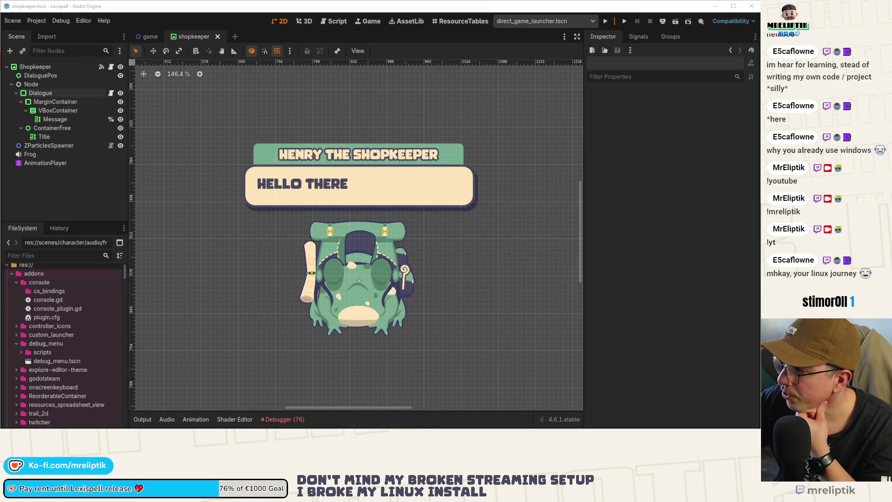
scroll(305, 216, "up", 2)
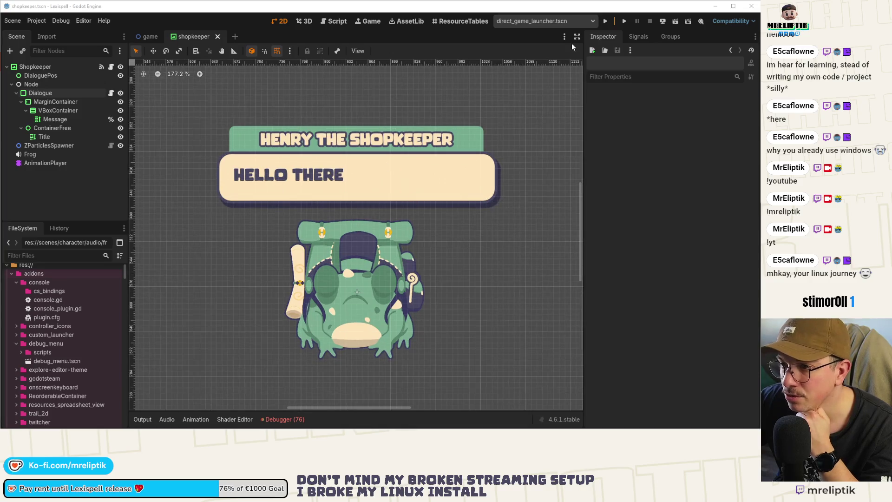
left_click(606, 21)
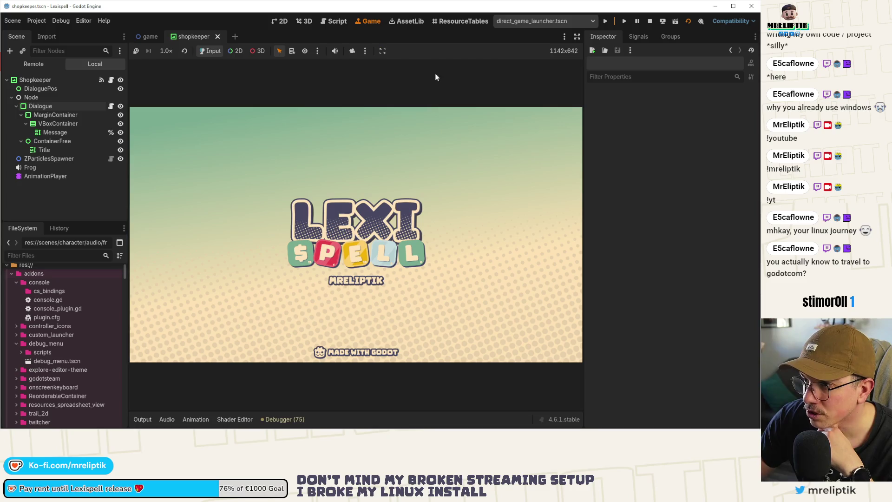
Spawn a ¢ letter through the in-game dev console, then drop a new letter batch
left_click(648, 22)
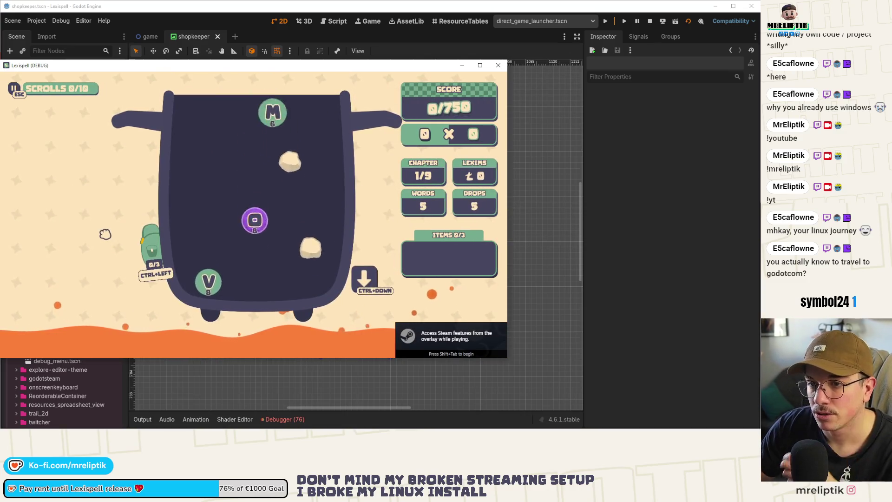
key("grave")
type("help")
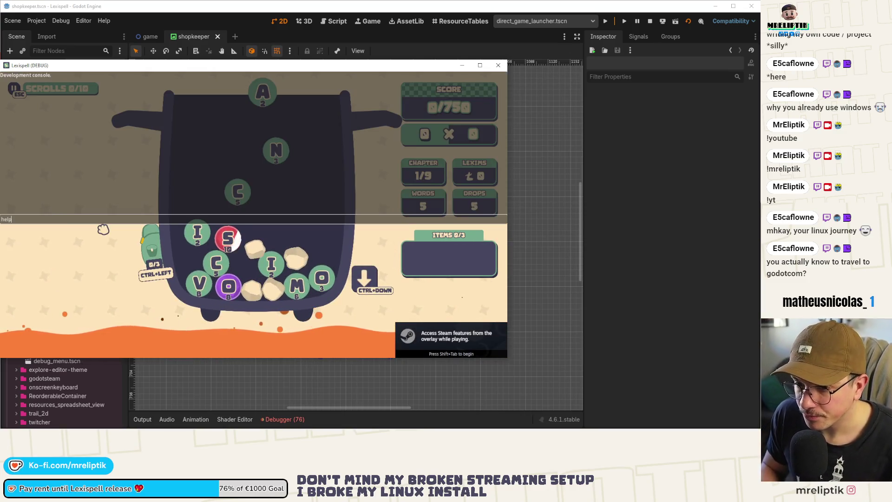
key("Return")
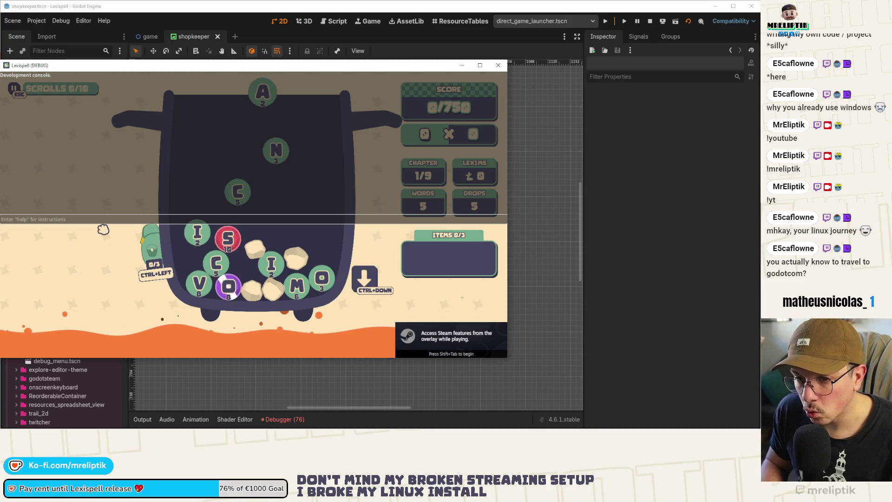
key("grave")
key("ctrl+Down")
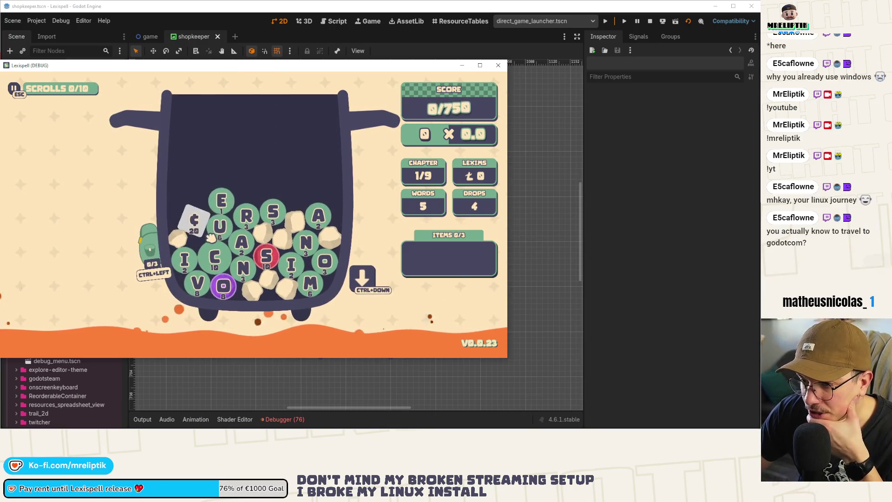
Try and cancel the partial words ¢URA and SA, dropping two more letter batches
left_click(190, 216)
left_click(220, 227)
left_click(246, 217)
left_click(241, 241)
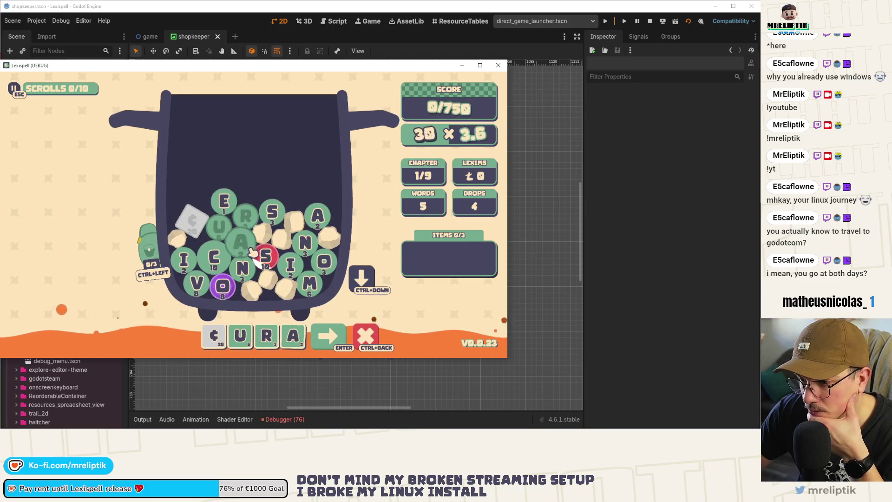
left_click(375, 282)
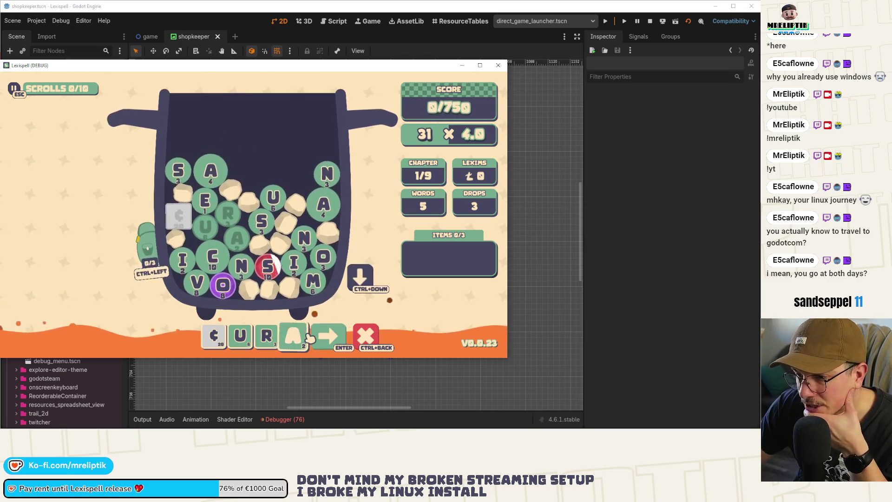
left_click(361, 335)
key("ctrl+Down")
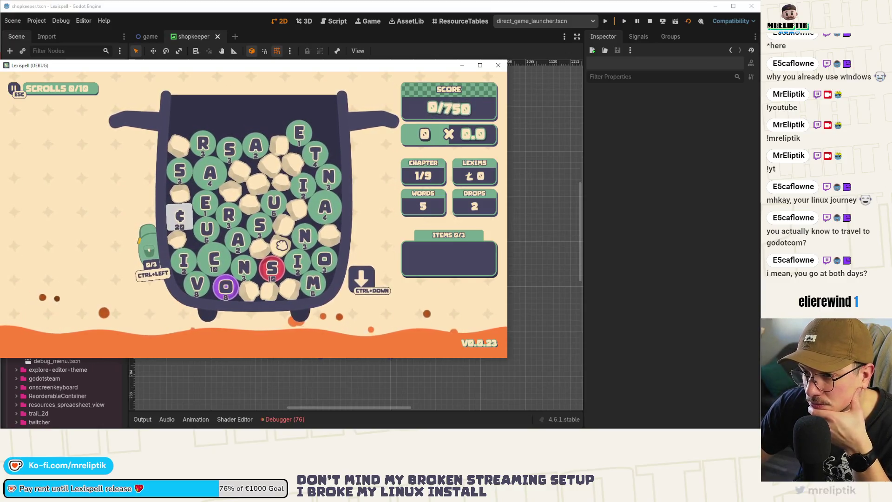
left_click_drag(182, 171, 210, 173)
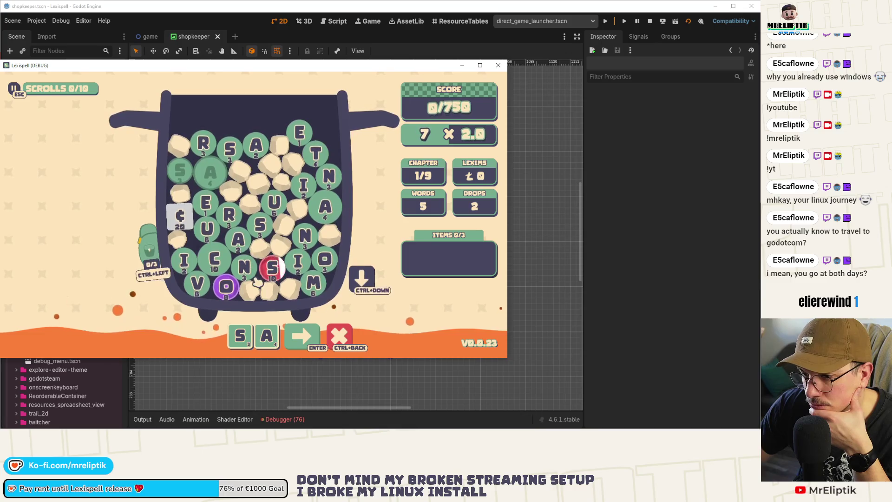
left_click(339, 335)
Spell and submit the word SATURN
left_click(272, 267)
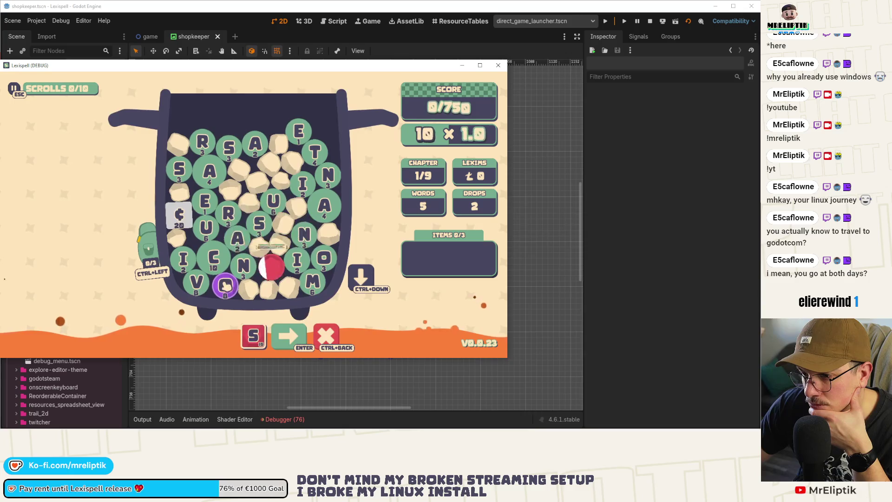
left_click(210, 173)
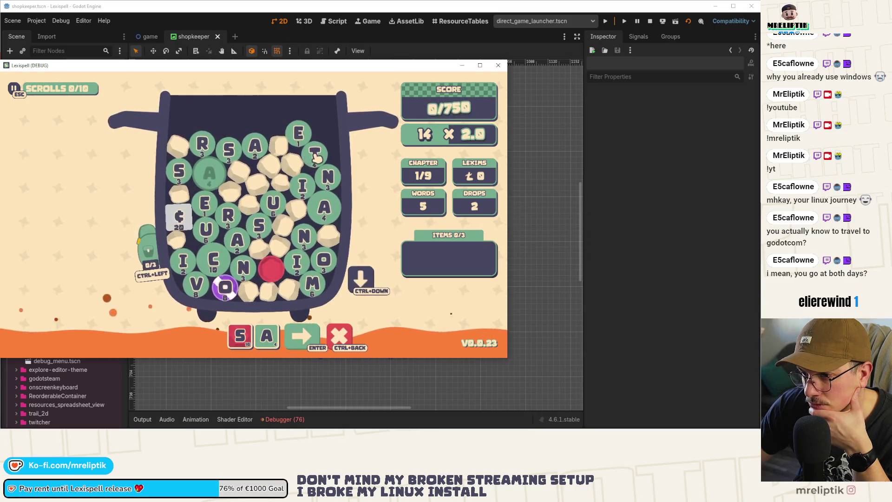
type("tu")
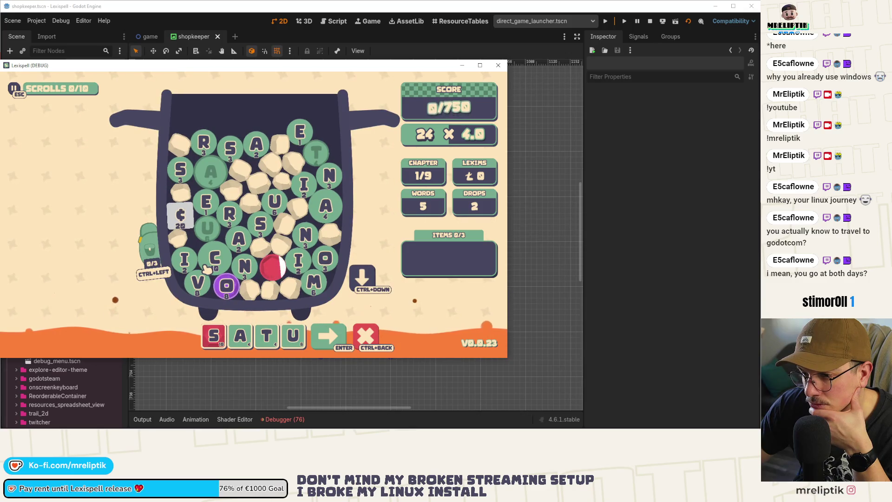
left_click(231, 215)
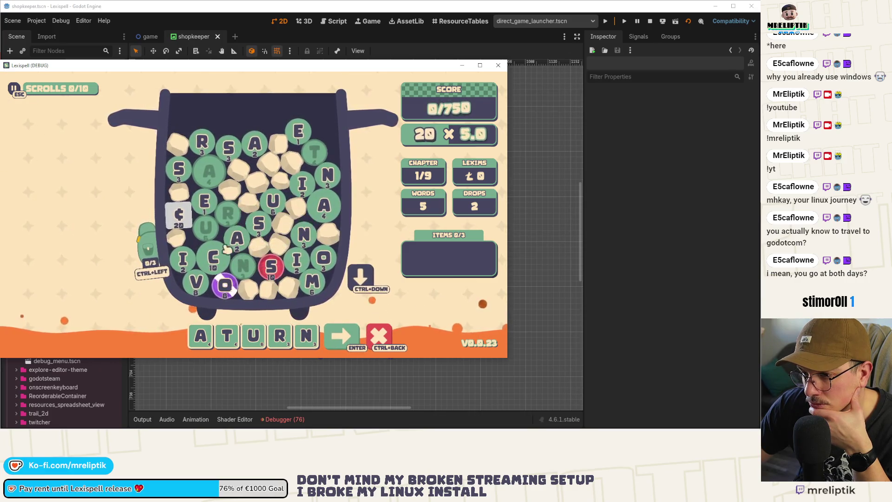
left_click_drag(188, 337, 188, 336)
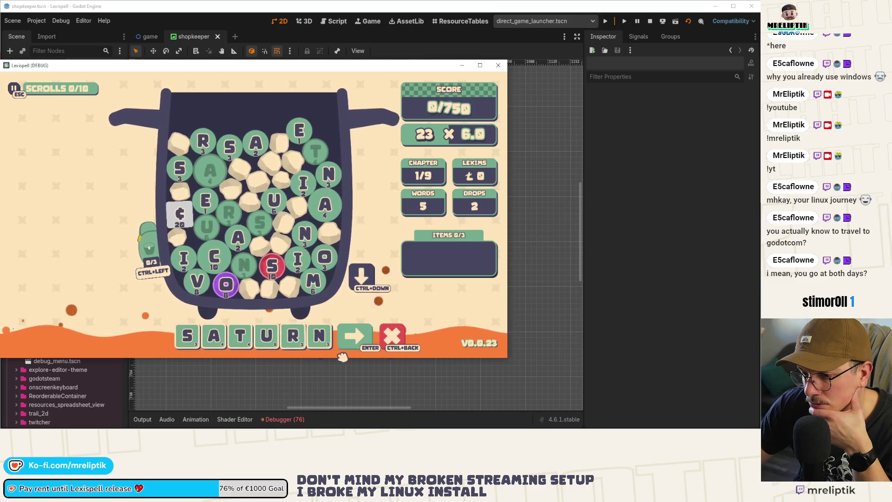
key("Return")
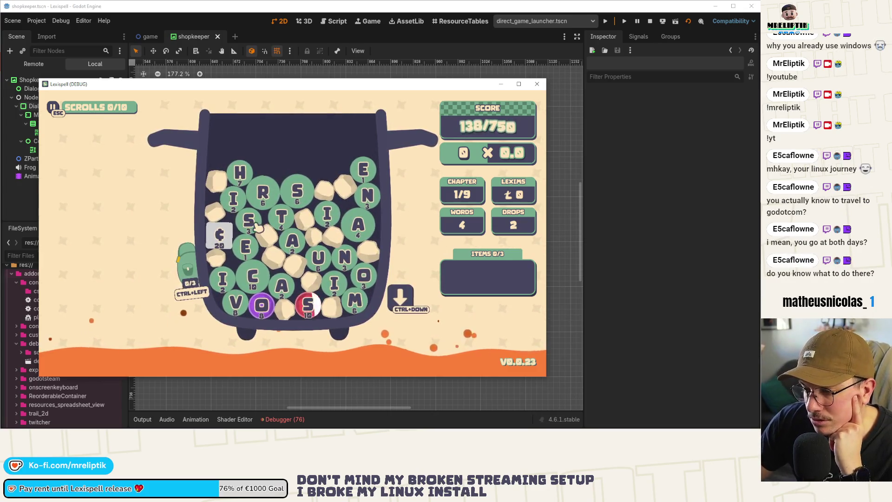
Spell and submit the word ¢RESCENT
left_click(301, 246)
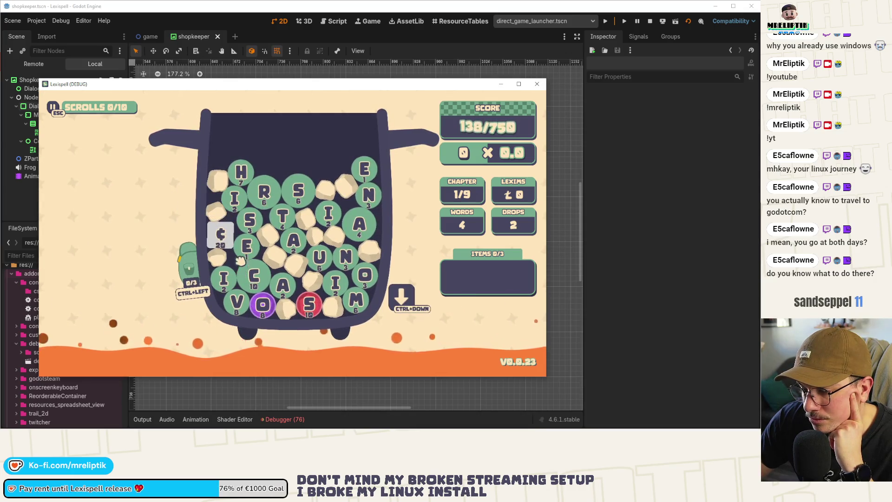
left_click(220, 234)
left_click(263, 192)
left_click(247, 246)
left_click(249, 219)
type("cen")
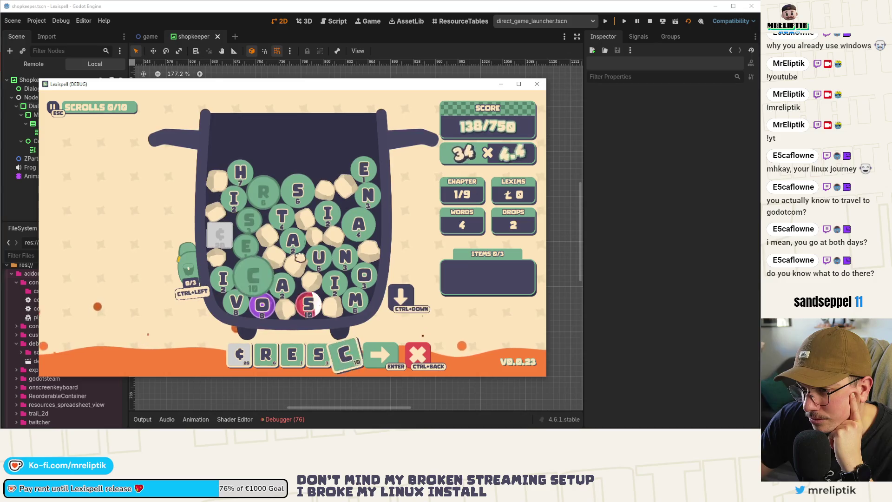
type("t")
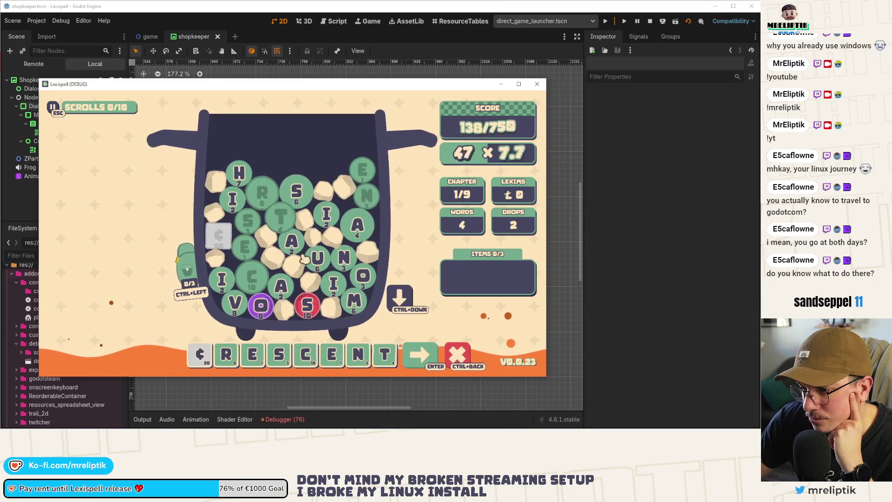
key("Return")
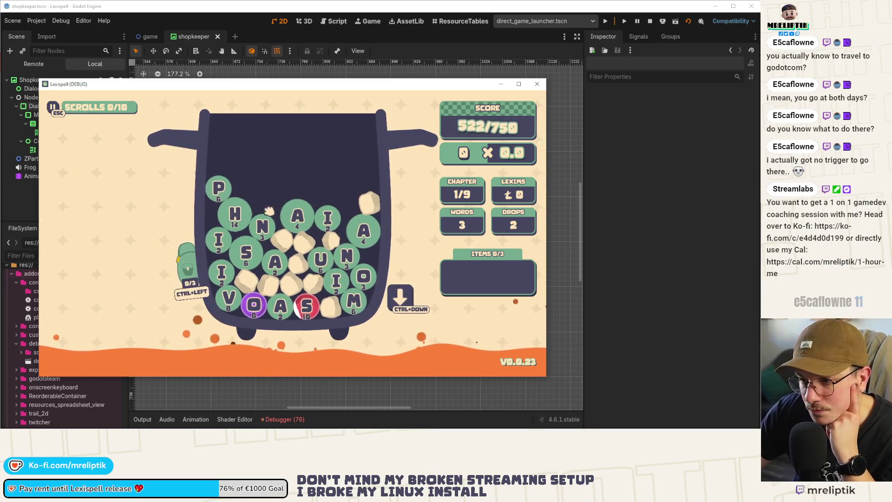
Spell and submit PHANTOM, dropping one more batch, to clear the chapter at 802/750
left_click(219, 188)
left_click(237, 216)
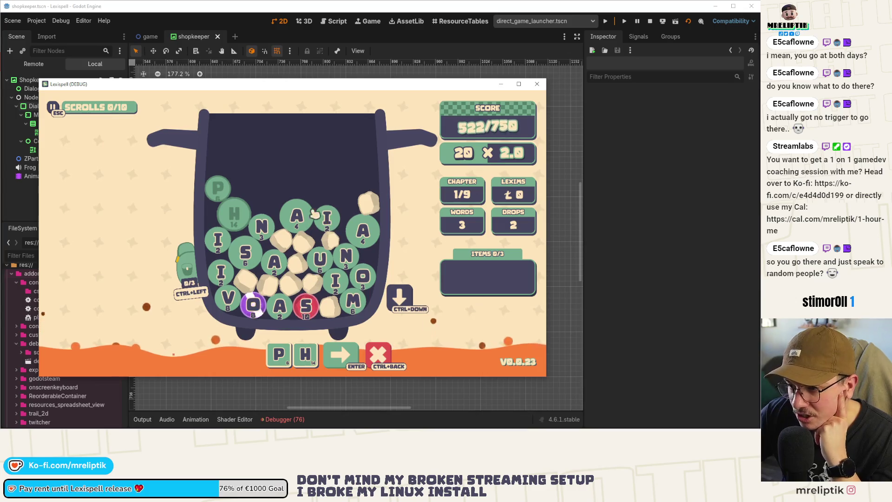
left_click(352, 255)
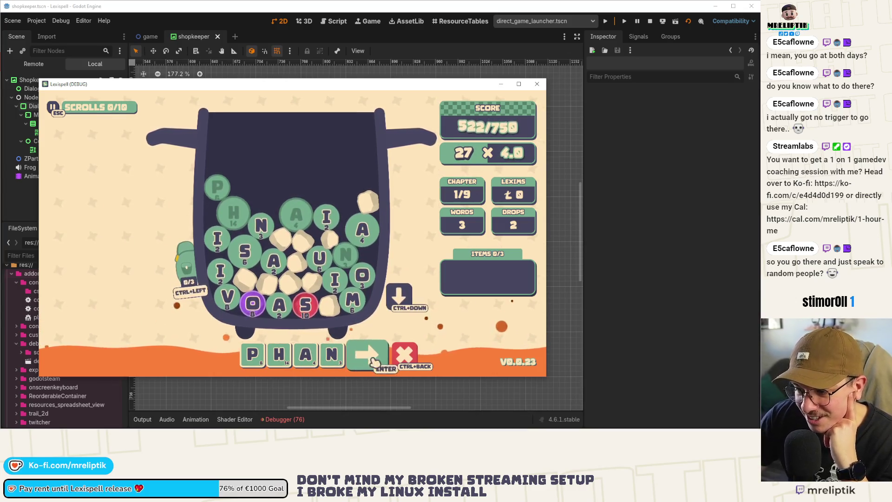
left_click(403, 303)
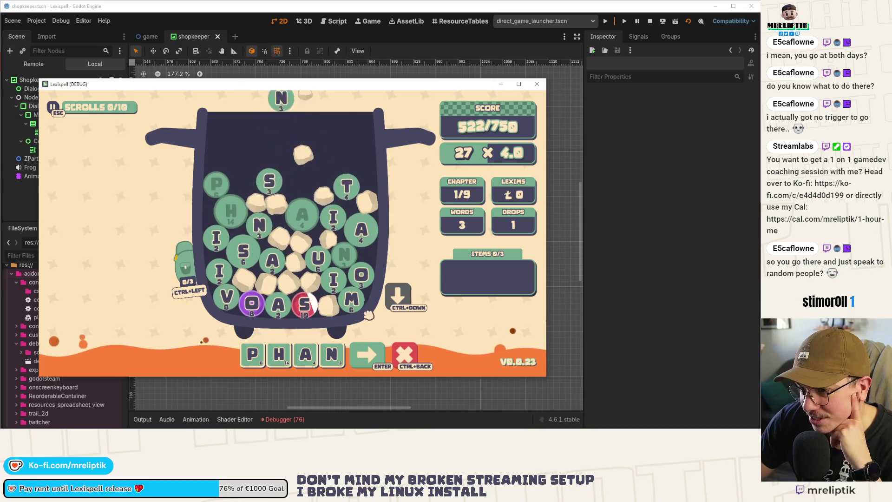
left_click(347, 192)
left_click(362, 276)
left_click(353, 301)
left_click(418, 353)
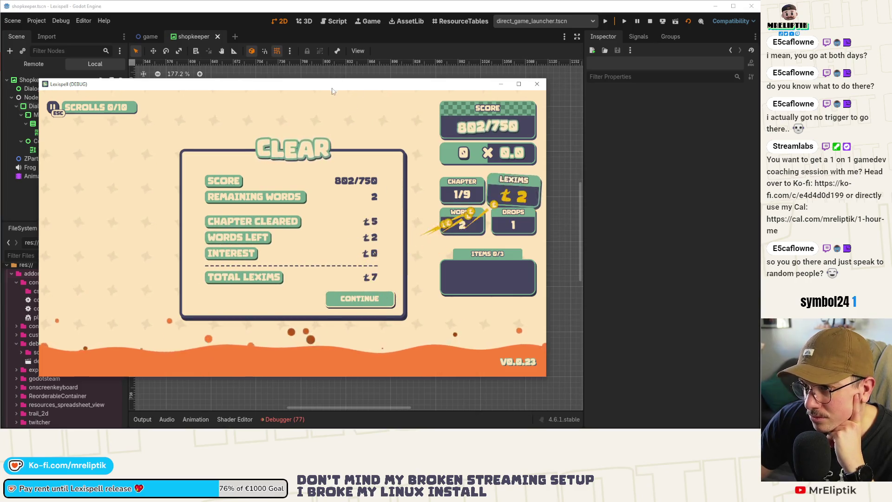
Continue from the CLEAR results panel to the Arcanery shop with 7 lexims
left_click(359, 243)
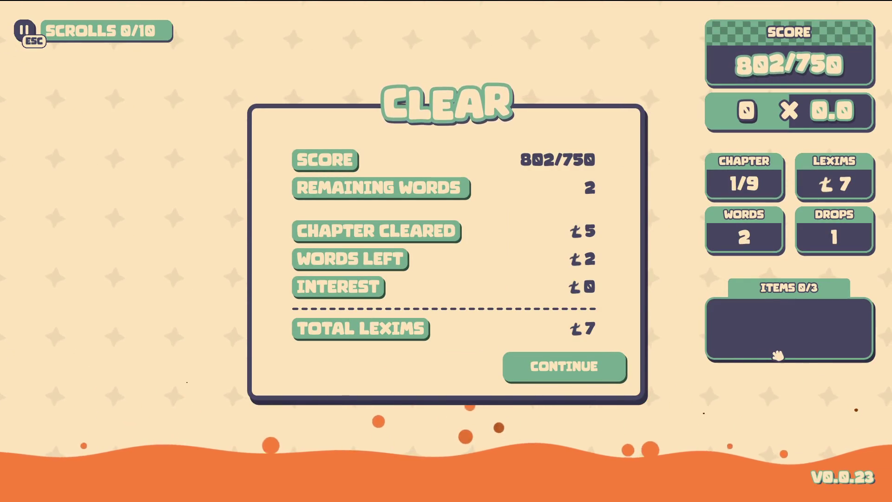
left_click(591, 372)
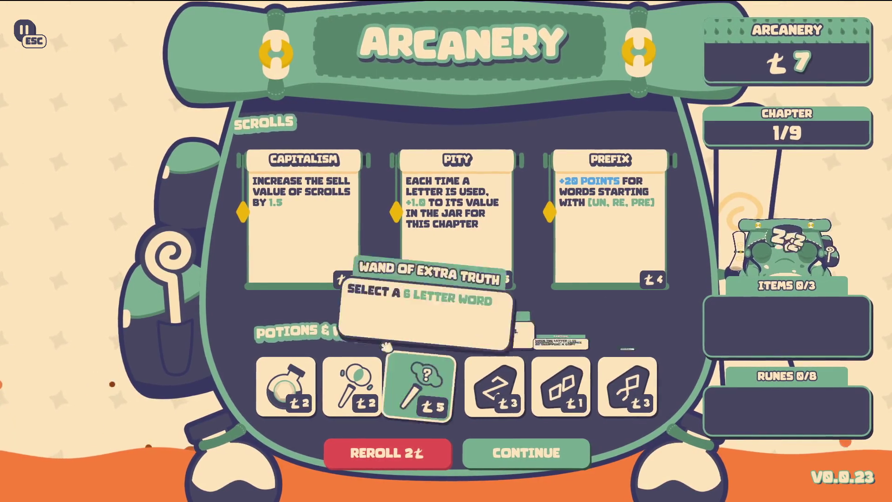
Buy the Capitalism scroll and the 1-lexim rune, then start chapter 2
left_click(307, 261)
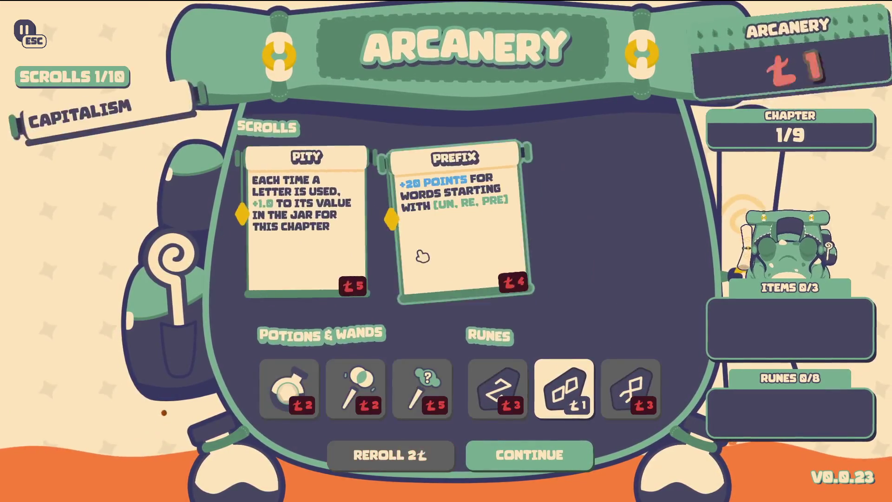
left_click(578, 392)
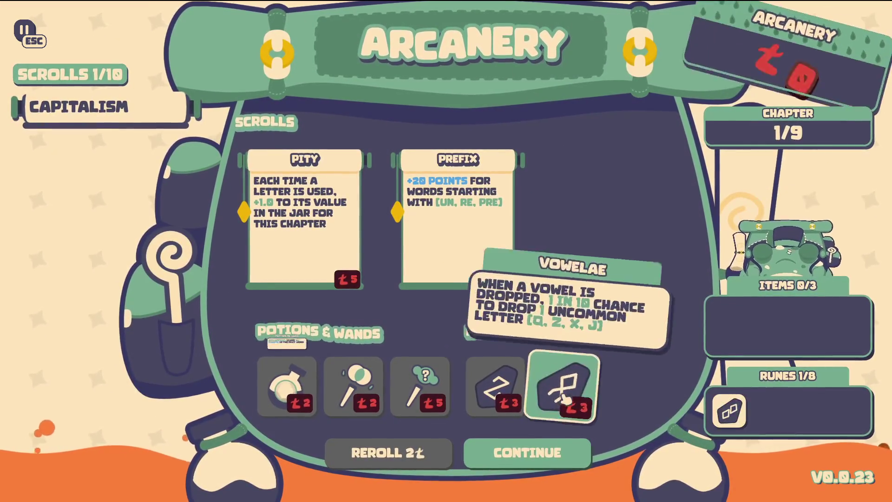
left_click(549, 458)
left_click(456, 284)
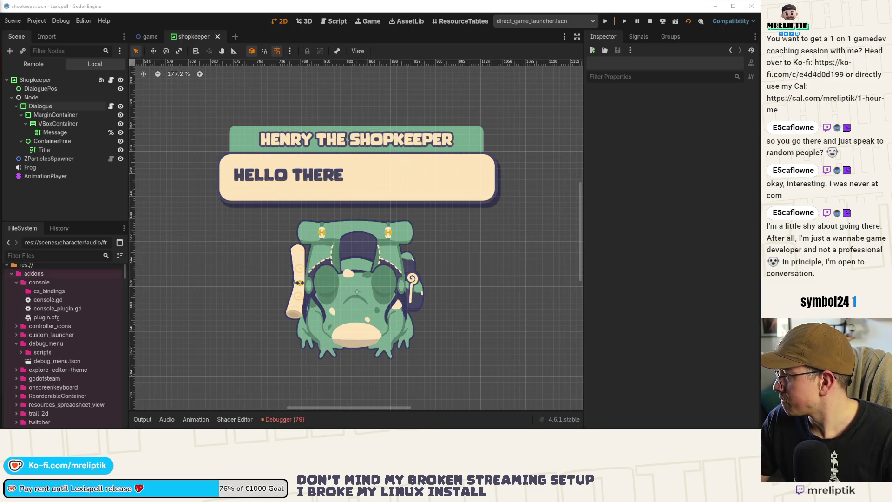
Stop the game and open treasure.tscn via quick open search 'treas'
key("F8")
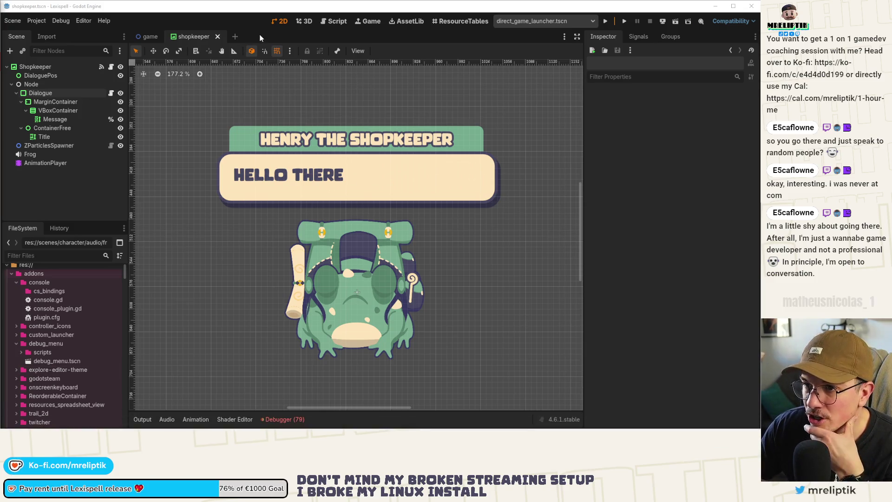
key("ctrl+shift+o")
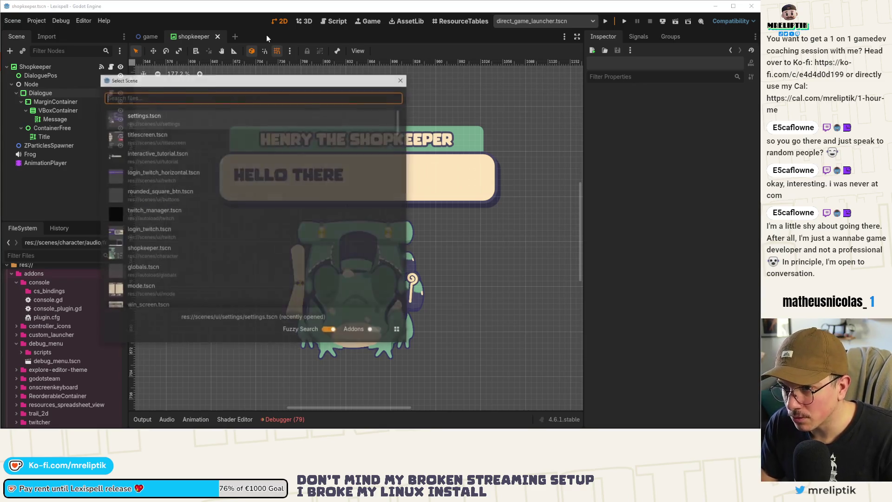
type("treas")
key("Return")
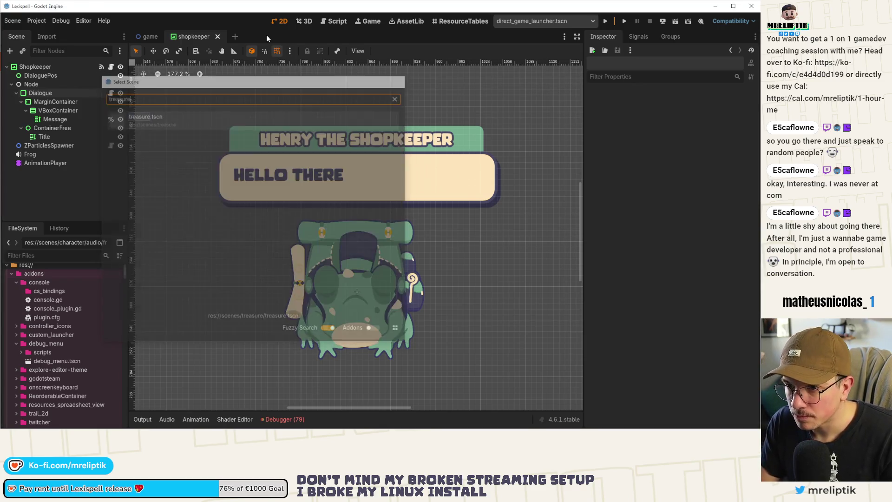
scroll(331, 165, "up", 3)
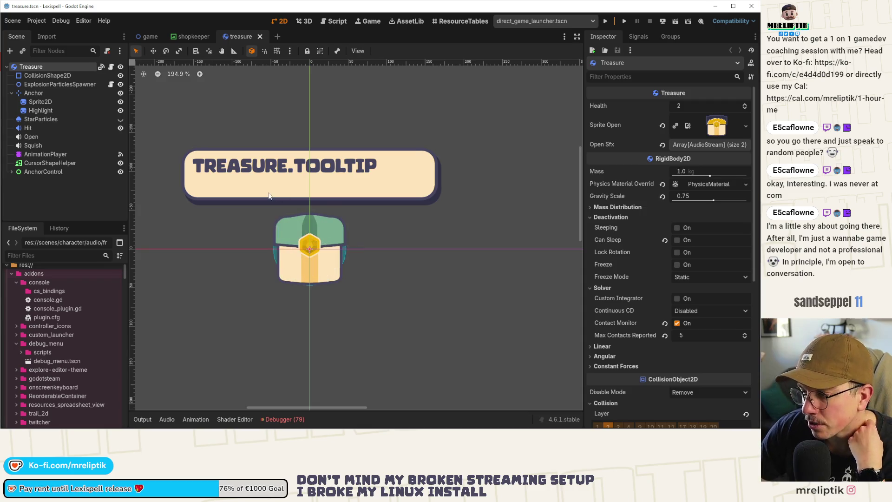
Recentre the chest on the canvas and deselect the Treasure node
left_click_drag(304, 259, 334, 251)
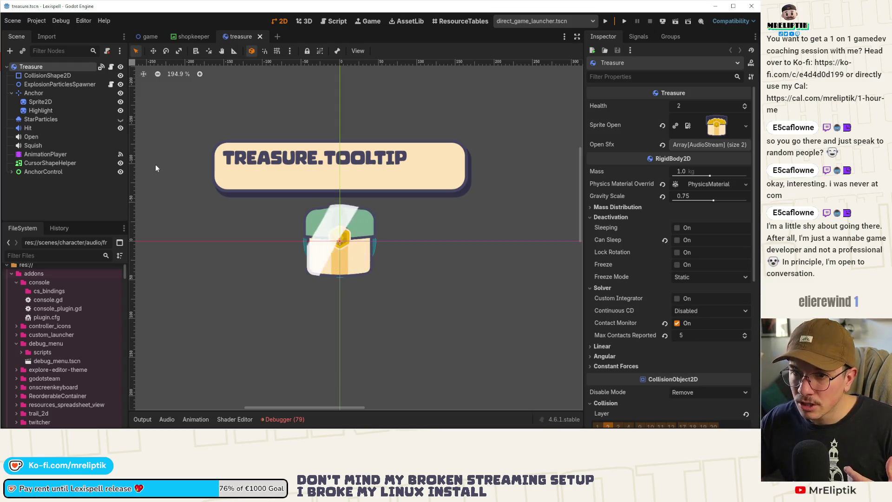
left_click(85, 199)
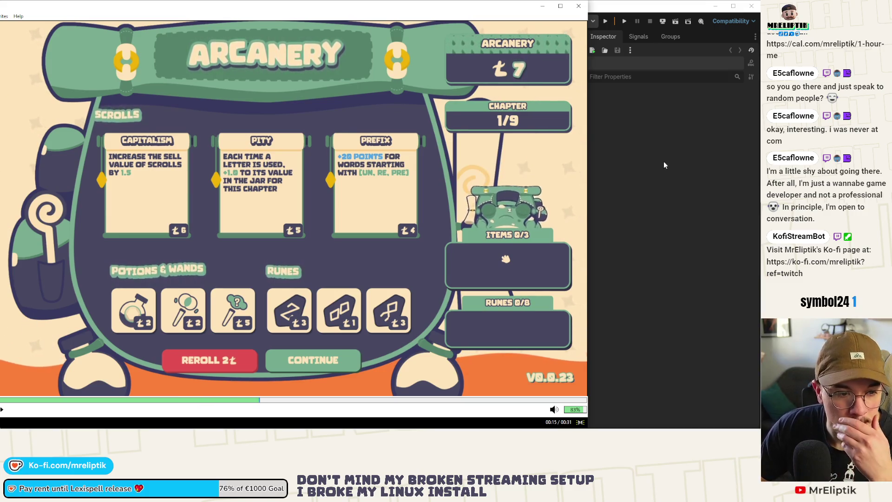
Close the shop gameplay clip and bring up a new browser window
left_click(579, 6)
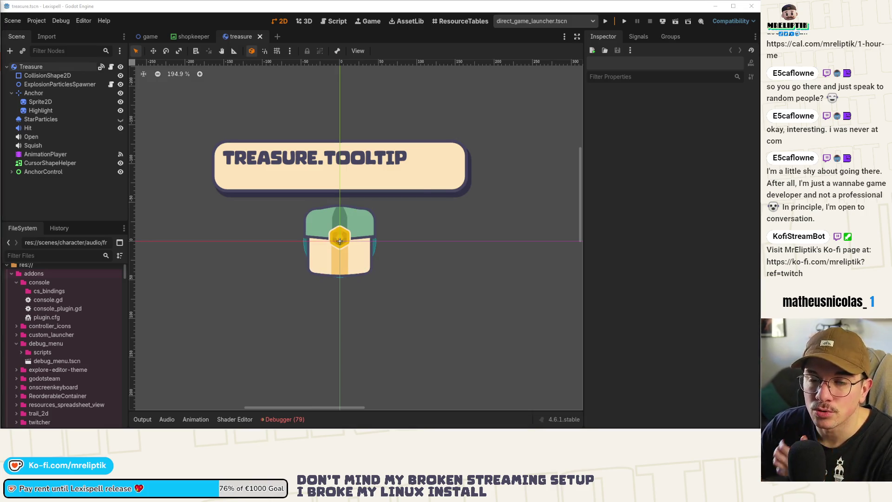
key("super+1")
Open Buffer from the SOCIALS bookmarks, start a new post and attach the shop video
double_click(237, 50)
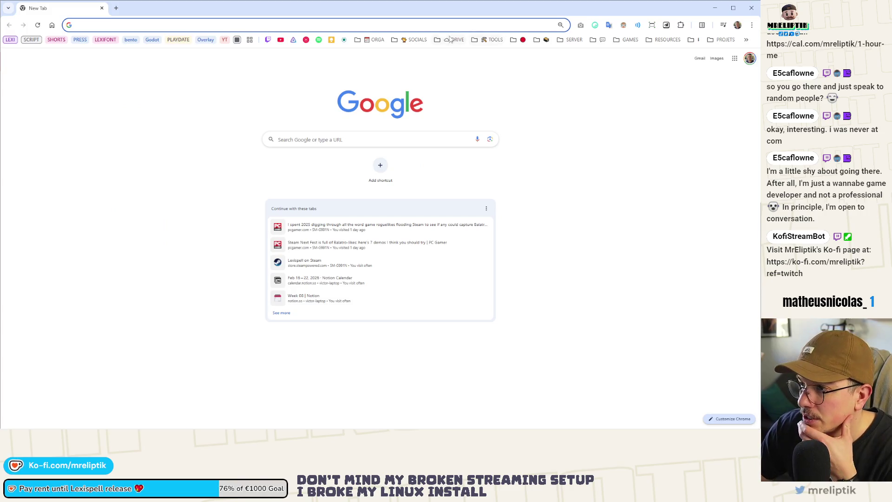
left_click(408, 40)
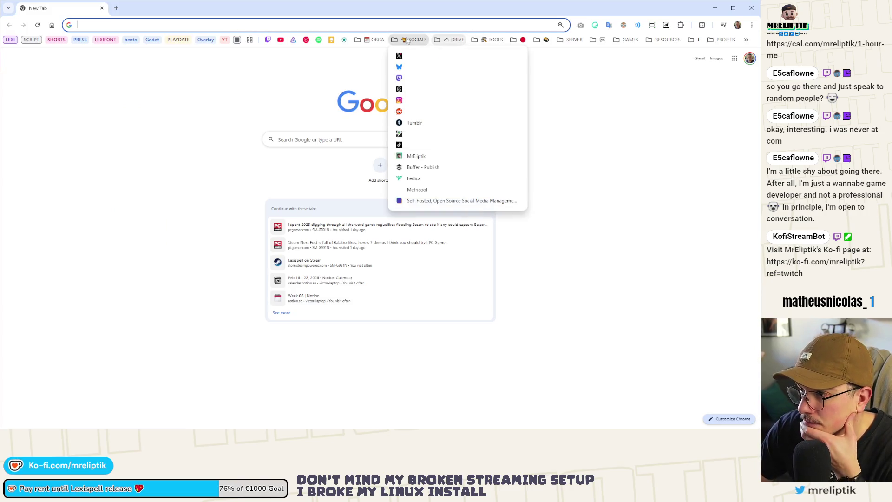
left_click(418, 168)
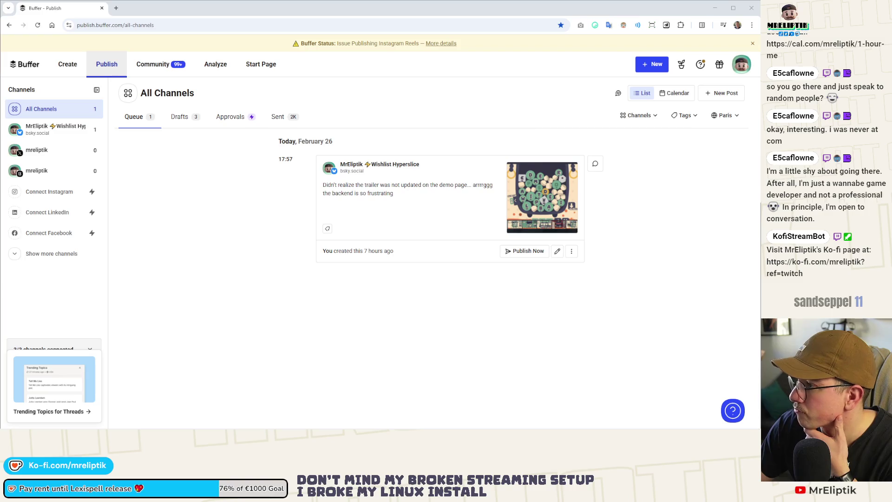
left_click(657, 66)
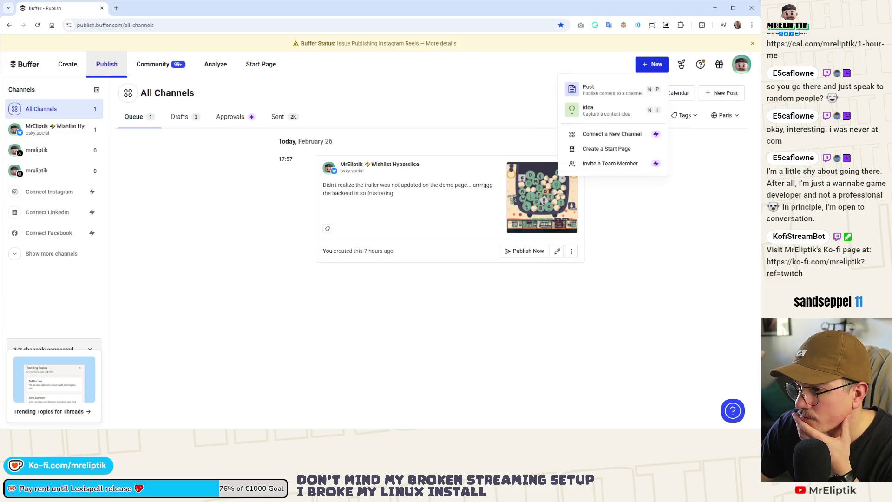
left_click(604, 89)
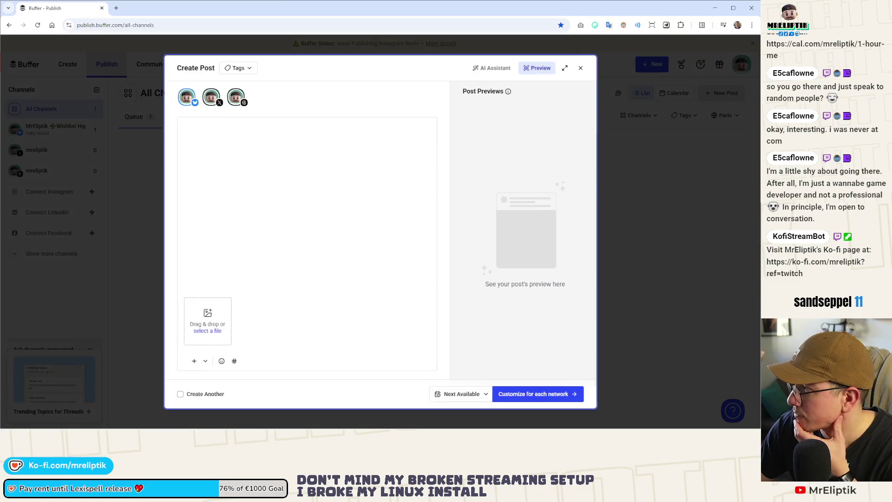
mouse_move(0, 288)
left_mouse_down()
mouse_move(249, 291)
mouse_move(247, 278)
left_mouse_up()
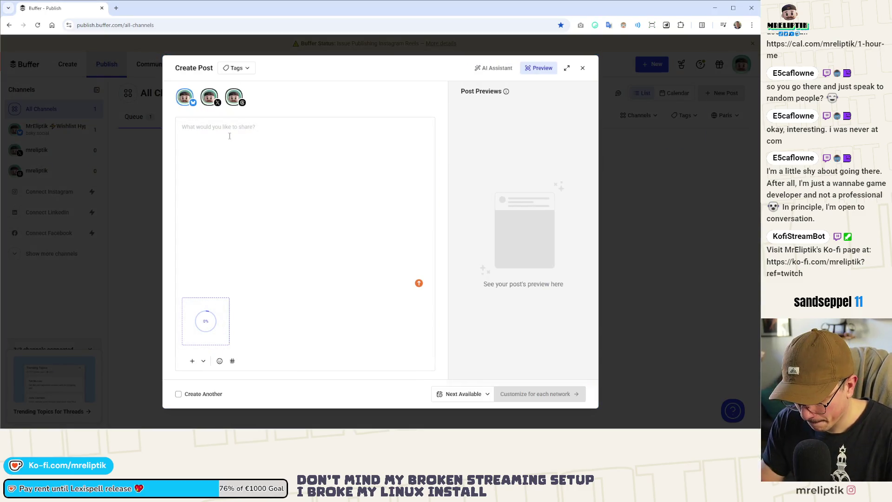
Write the caption 'Henry the shopkeeper is doing his job but he's just tired you know... So maybe give him a break?'
type("Henry ")
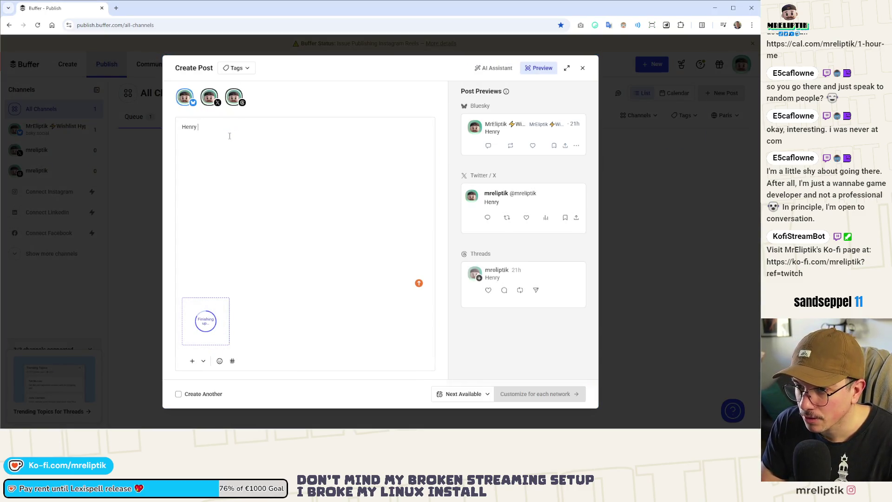
type("the shopkeer")
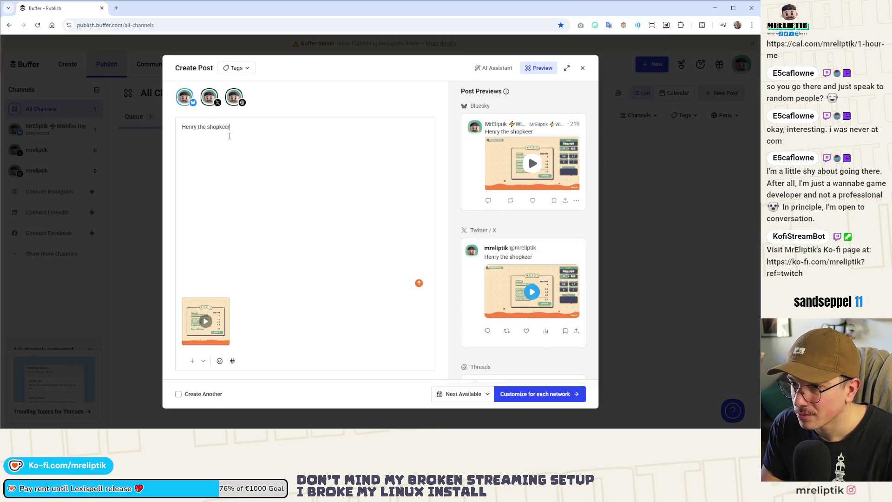
key("BackSpace")
type("per")
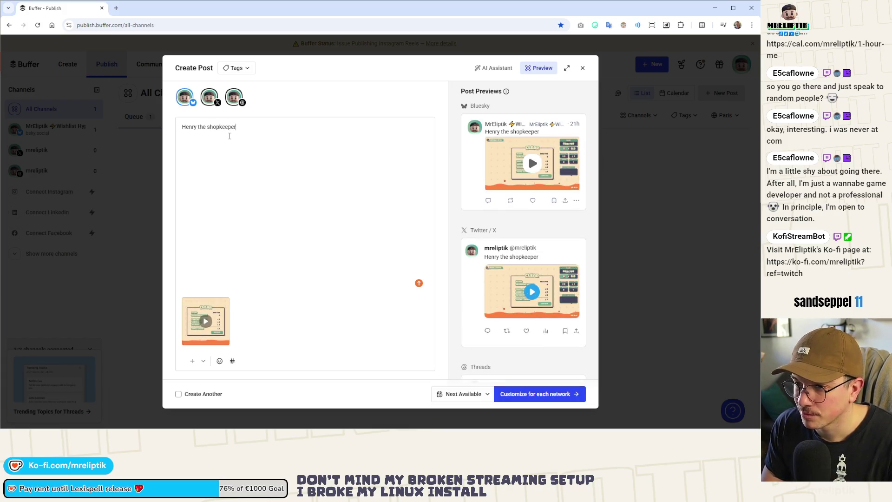
type(" is jus")
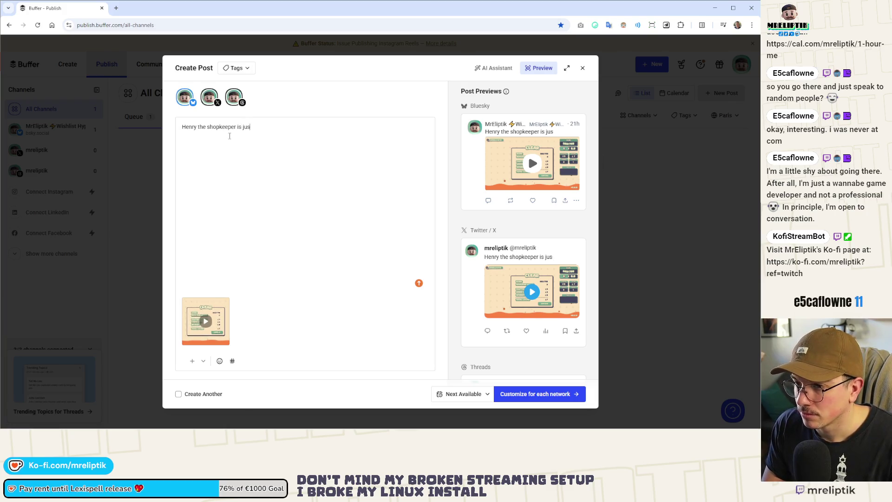
key("ctrl+BackSpace")
type("doing h")
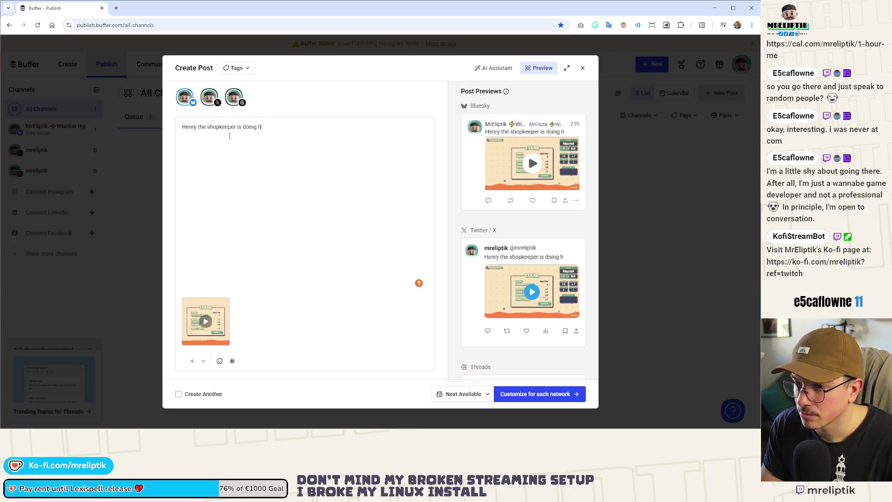
type("is job vu")
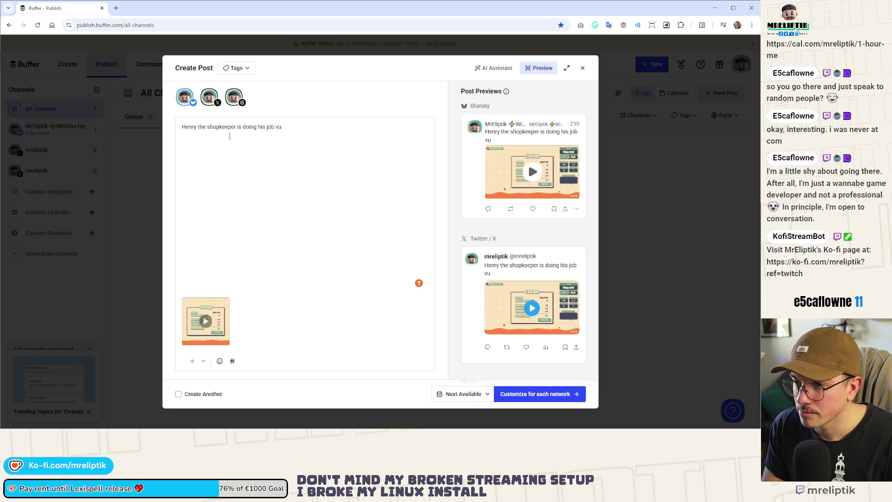
key("BackSpace")
key("BackSpace")
type("b")
key("BackSpace")
type("ut he's")
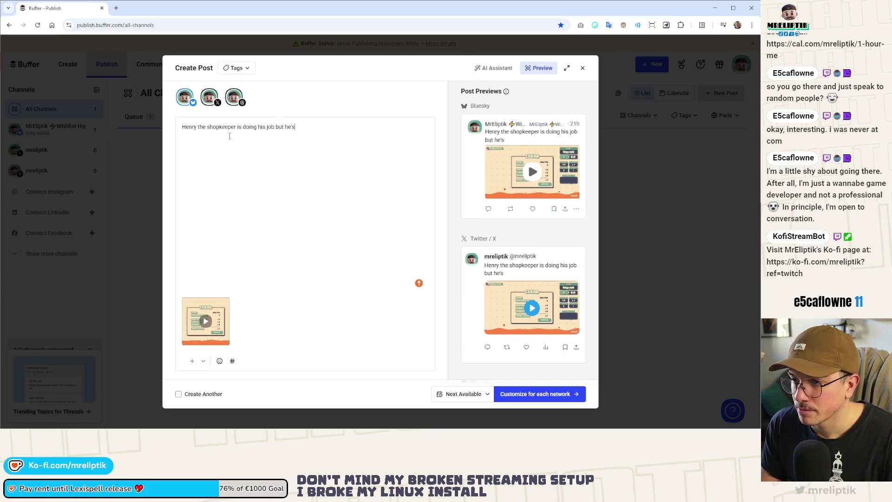
type(" just t")
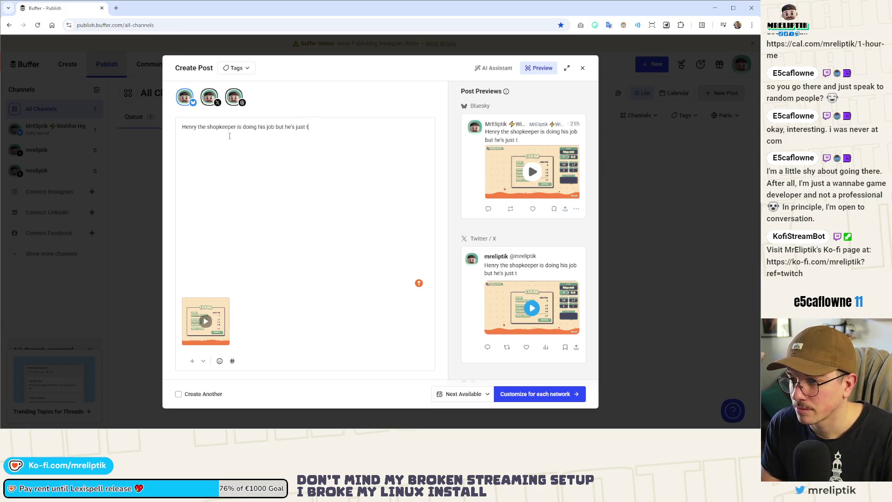
type("ired yoiu kn")
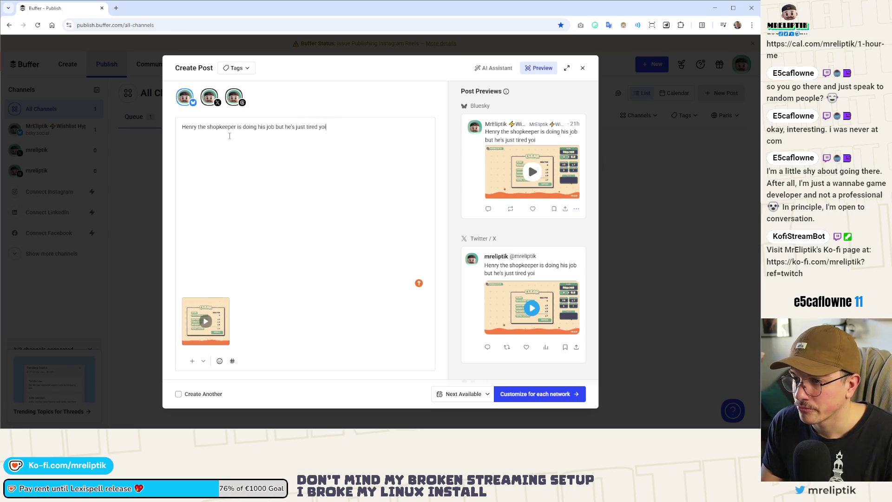
key("BackSpace")
type("u know..")
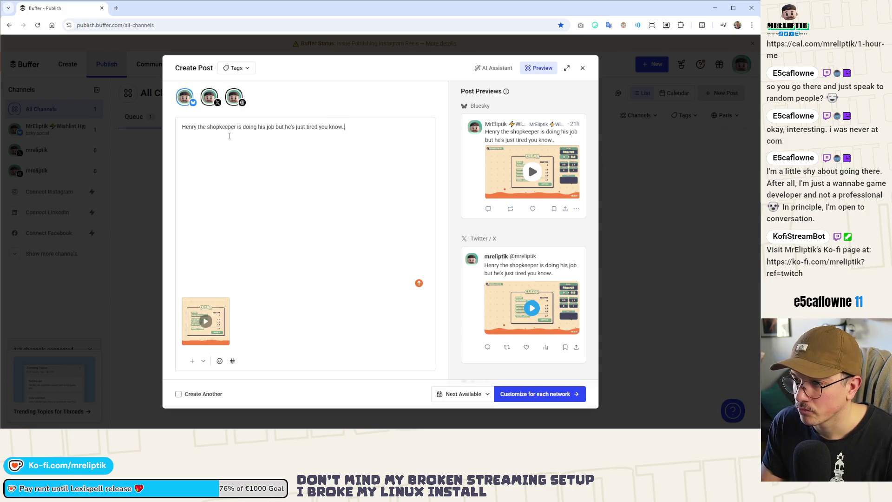
type(".")
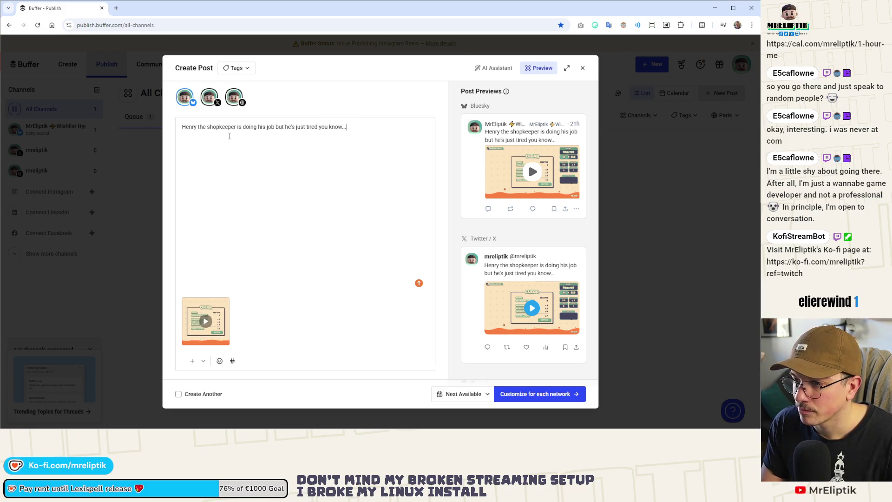
type(" So maybe give it")
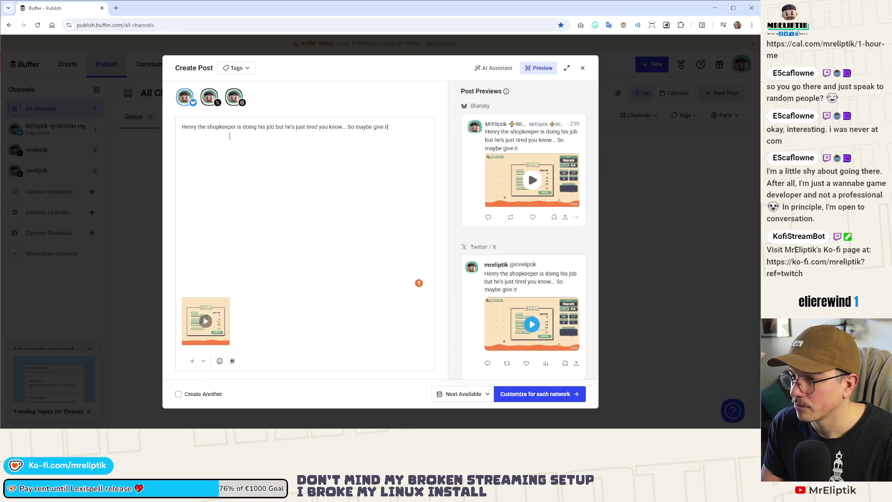
key("BackSpace")
key("BackSpace")
type("him a break?")
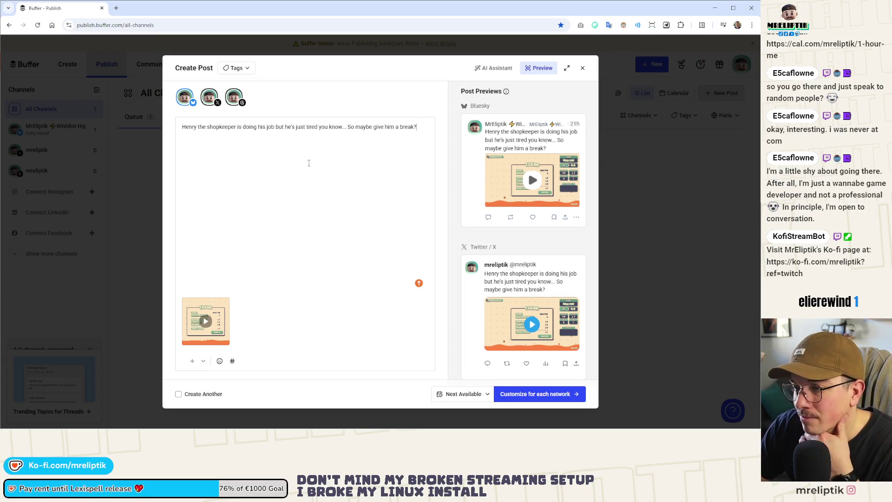
Set the post to go out Now and customize it for each network
left_click(479, 395)
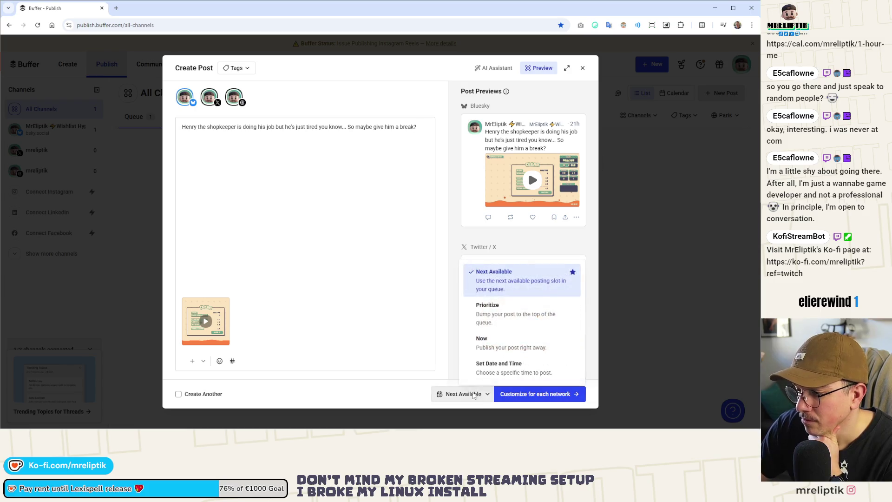
left_click(479, 395)
left_click(479, 395)
left_click(516, 380)
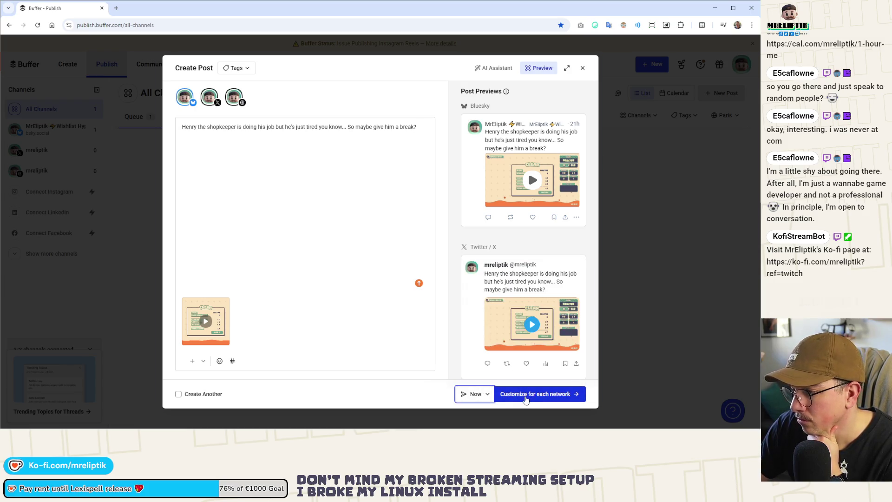
left_click(525, 398)
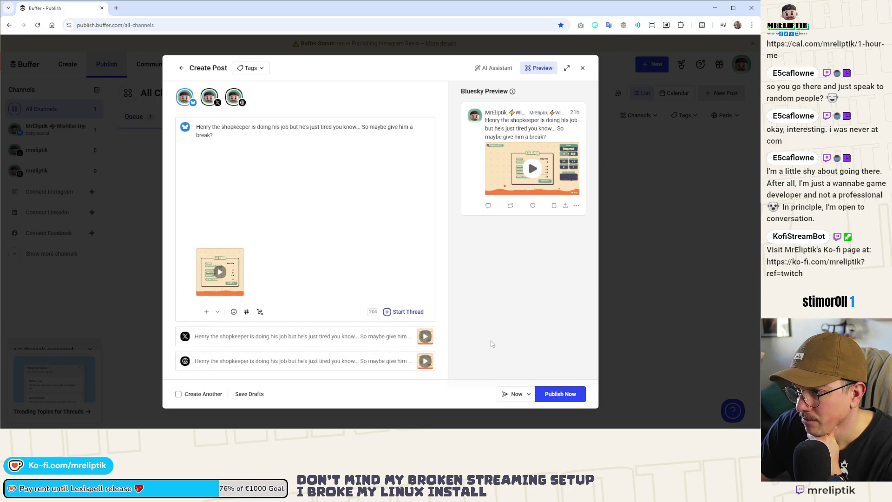
left_click(560, 394)
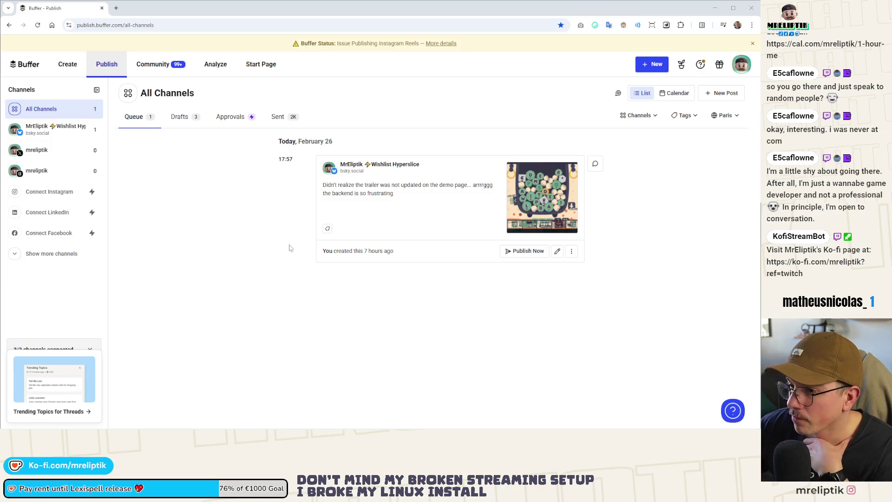
Switch back to Godot and bring up the Select Scene quick-open dialog
key("alt+Tab")
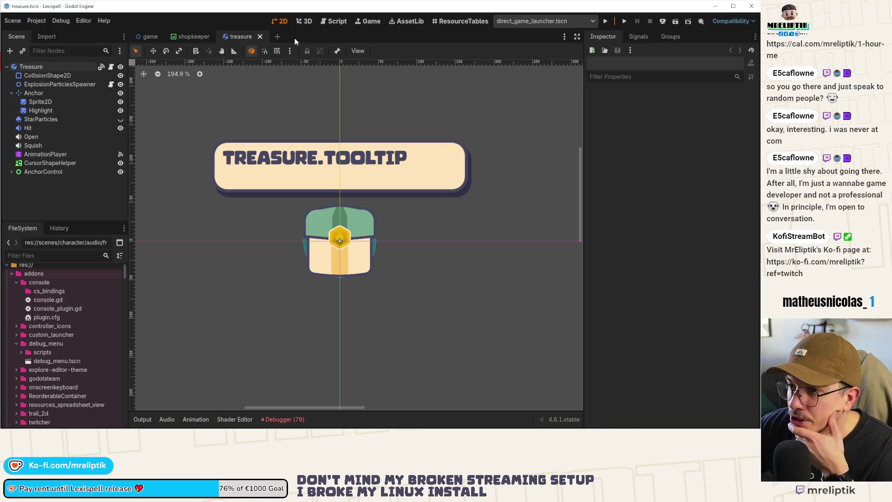
key("ctrl+shift+o")
Quick-open shop.tscn by searching 'shoop', then return to the game scene tab
type("shoop")
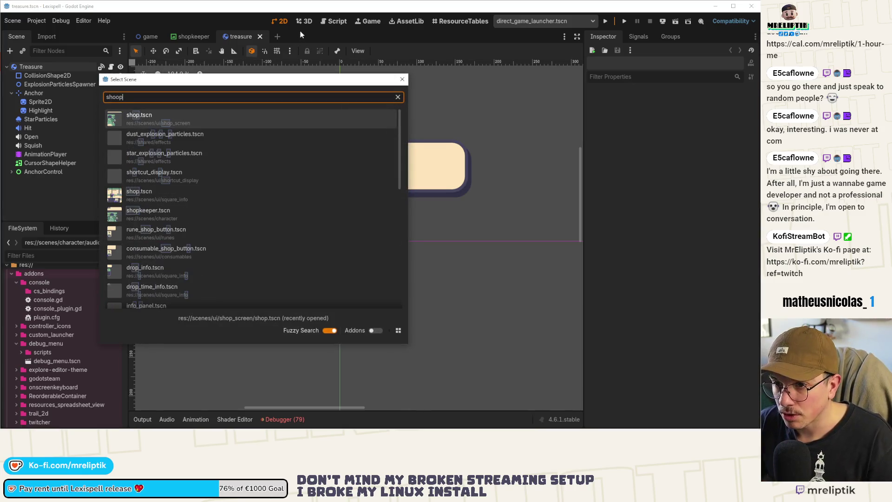
key("Return")
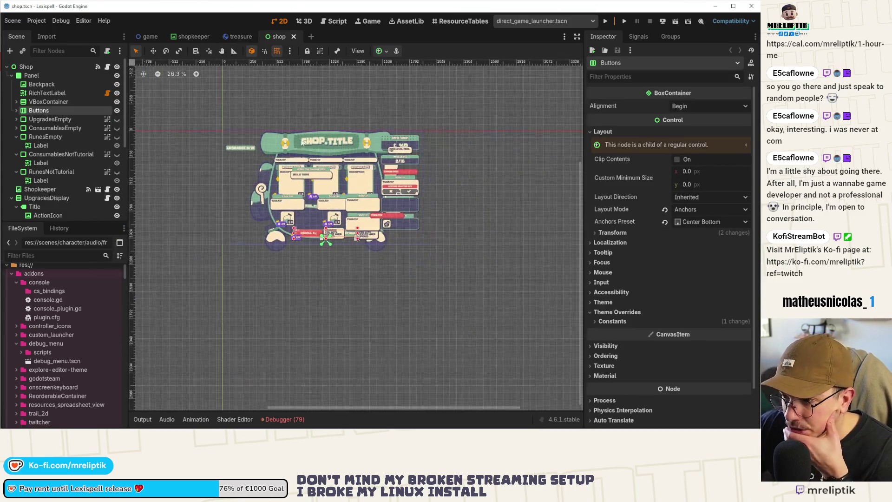
key("ctrl+Tab")
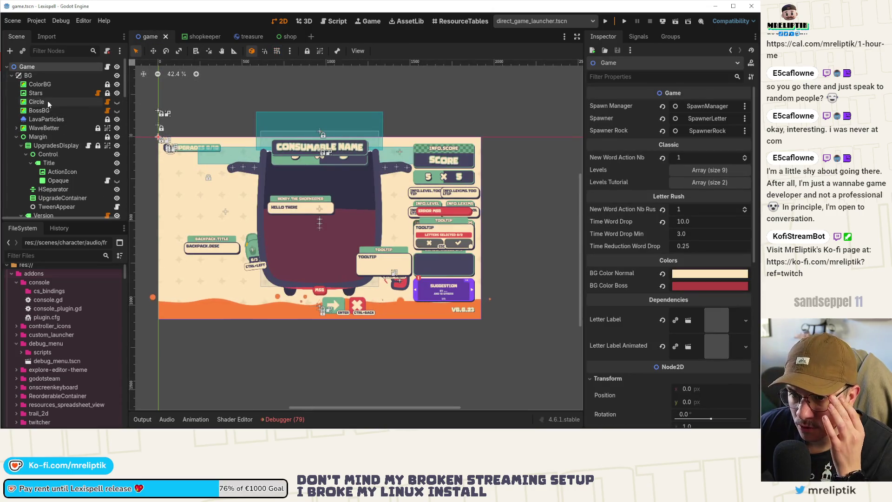
Select the Sunburst effect node under Effects in the game scene
scroll(51, 116, "down", 10)
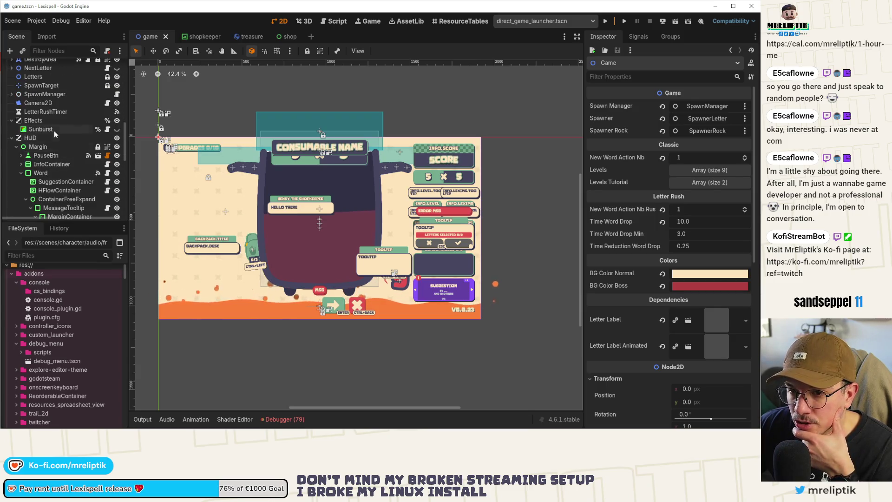
left_click(51, 130)
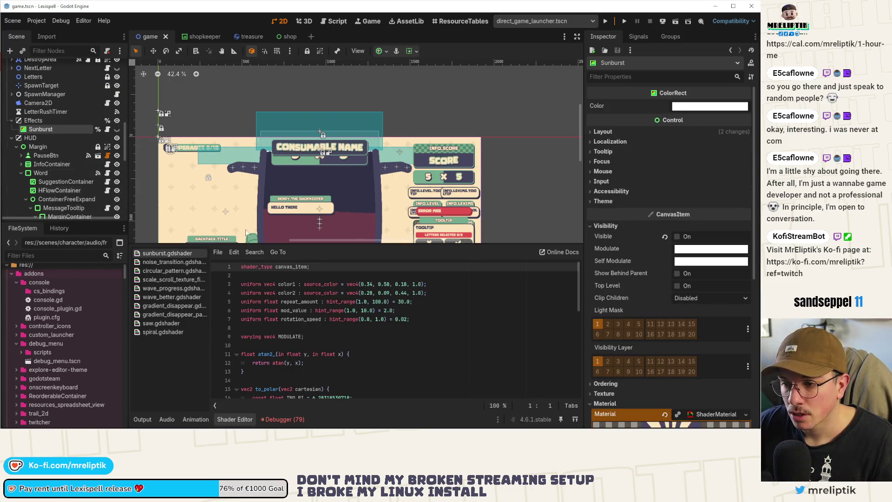
left_click(142, 419)
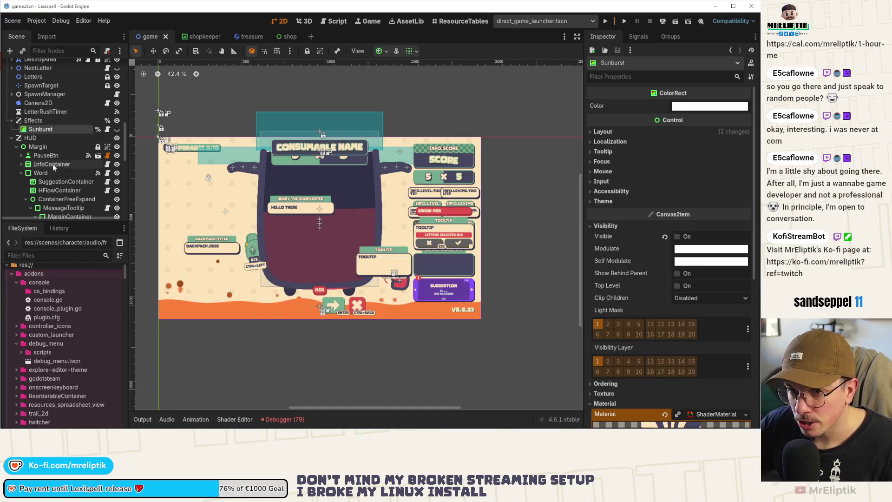
left_click(52, 163)
left_click(49, 132)
left_click(142, 420)
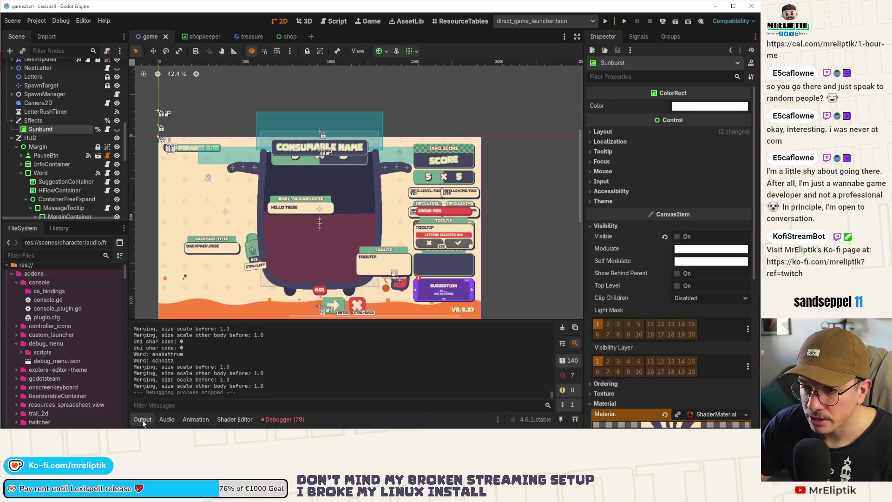
scroll(60, 137, "up", 10)
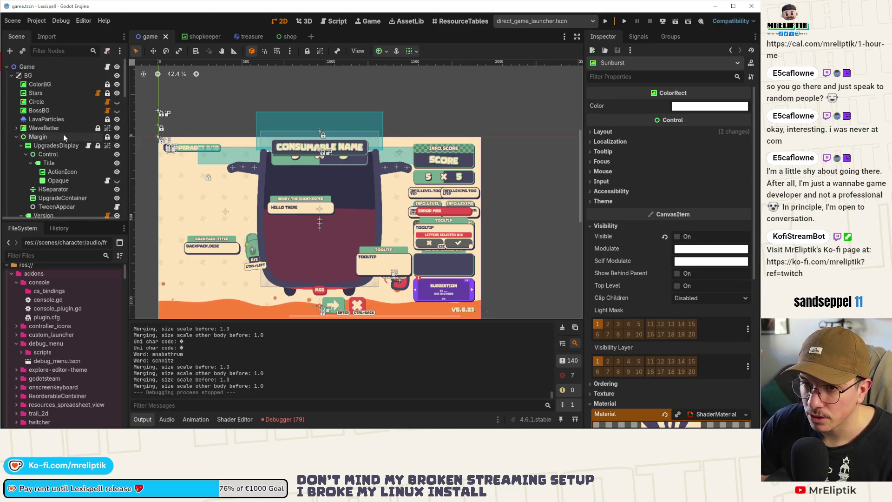
Paste Sunburst under BG, place it above BossBG and make it visible
left_click(42, 75)
key("ctrl+v")
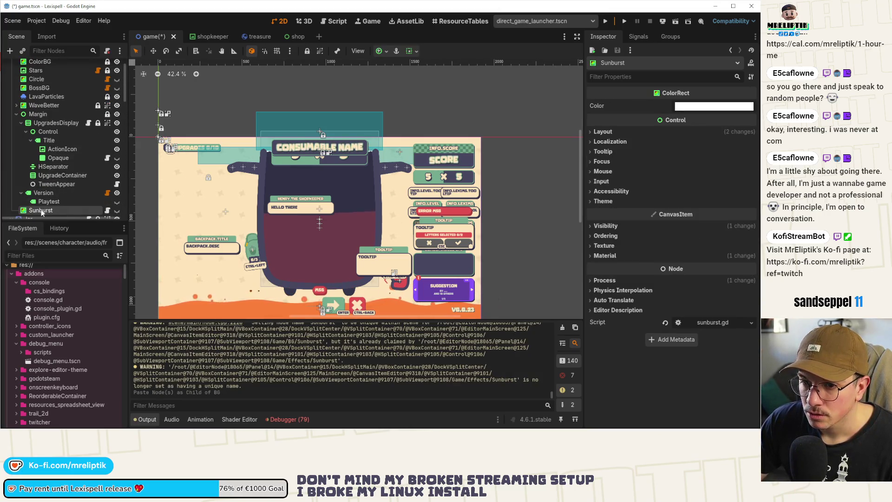
left_click_drag(64, 90, 81, 89)
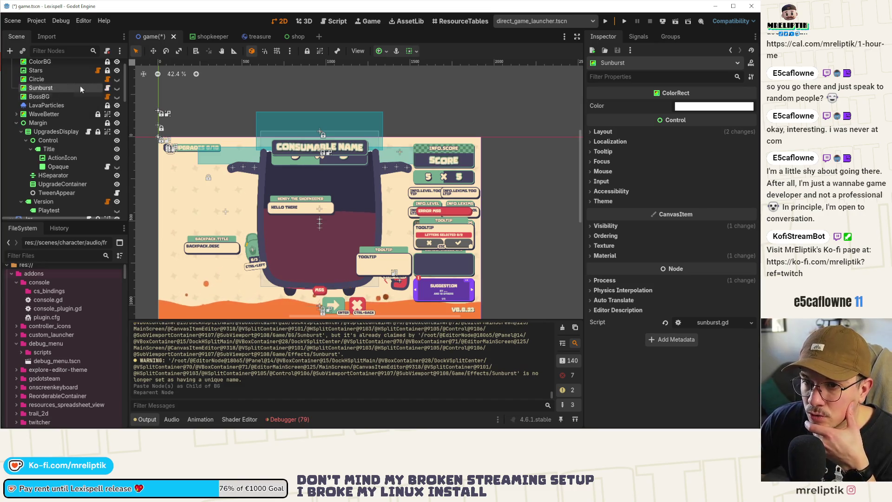
left_click(116, 88)
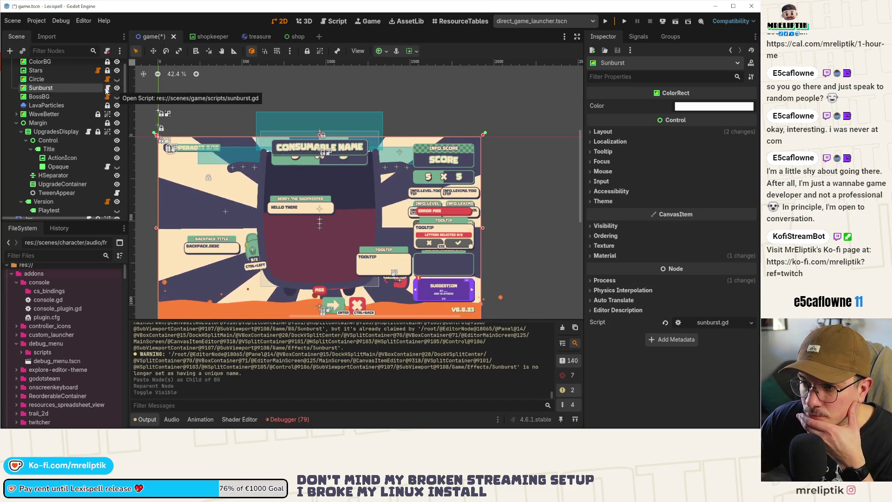
scroll(75, 91, "up", 2)
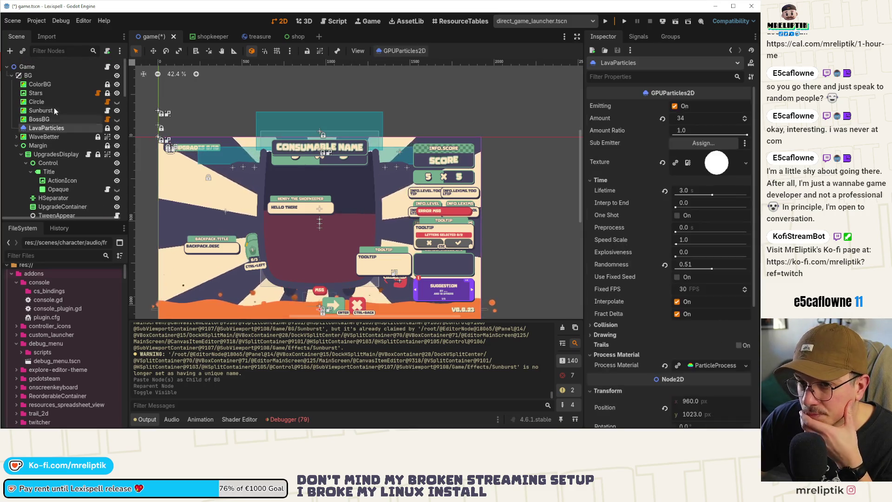
Clear Sunburst's material and try alternatives, briefly quick-loading outline.tres
left_click(605, 256)
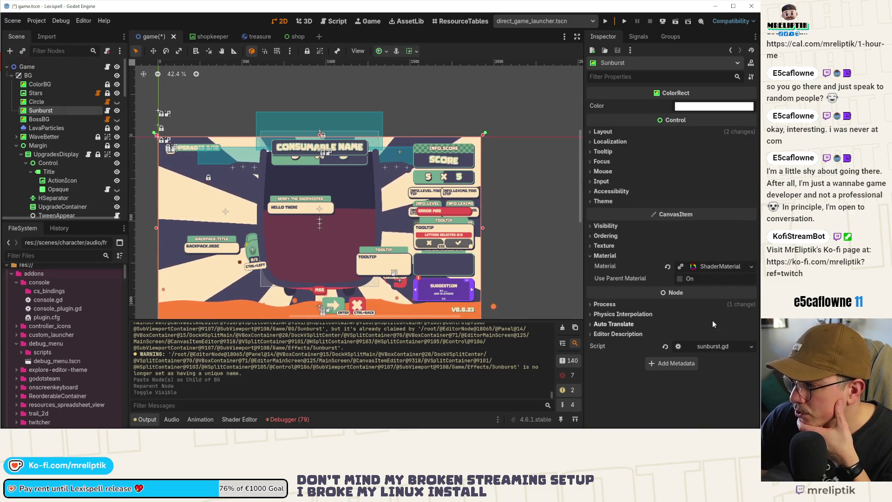
left_click(668, 267)
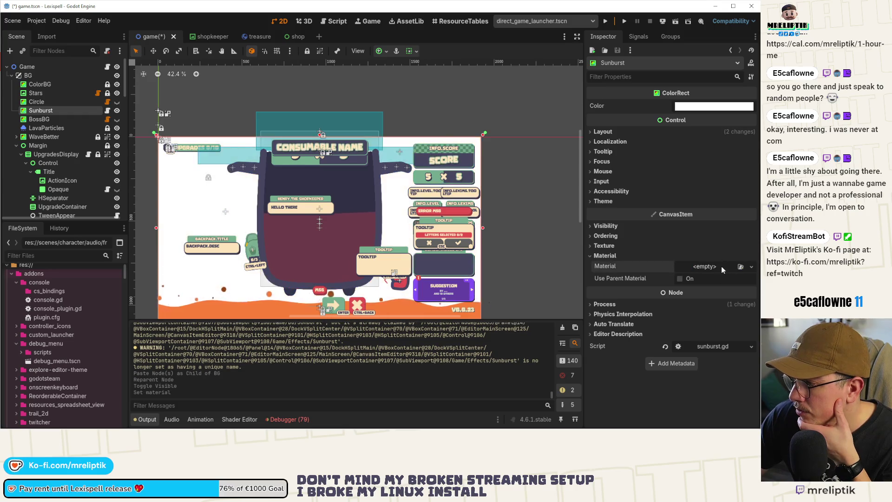
left_click(752, 266)
left_click(705, 299)
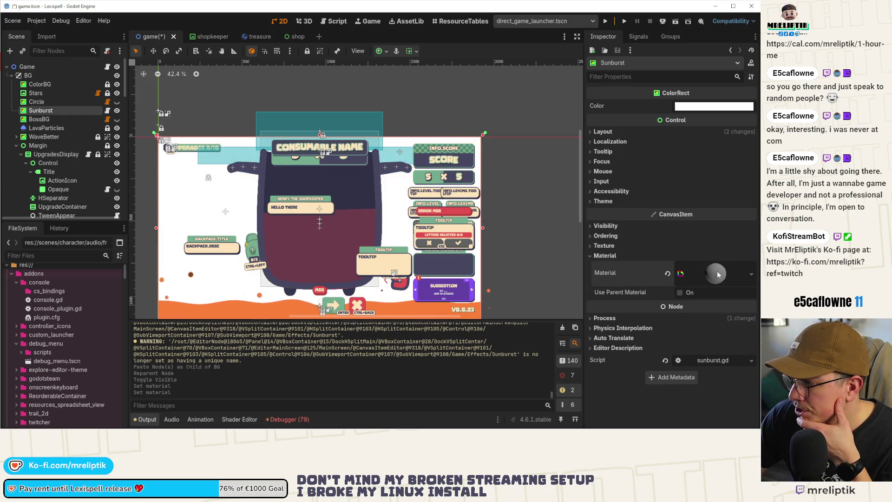
left_click(752, 274)
left_click(701, 334)
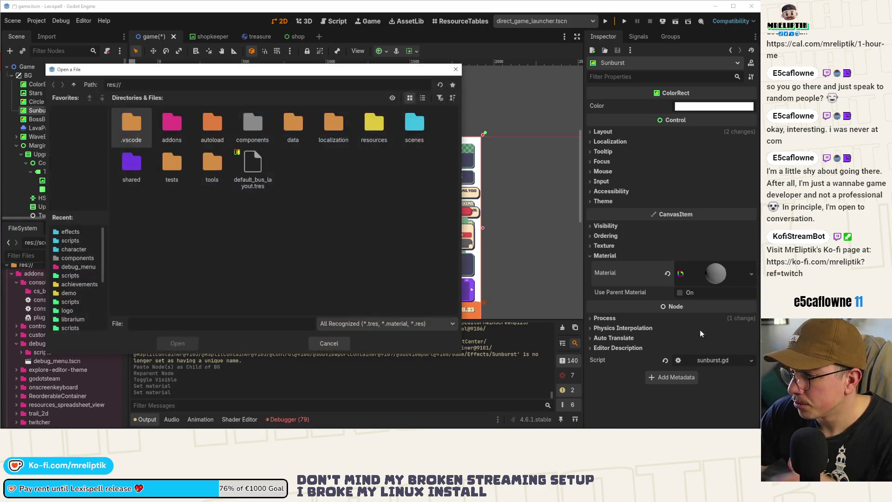
key("Escape")
left_click(752, 273)
left_click(698, 323)
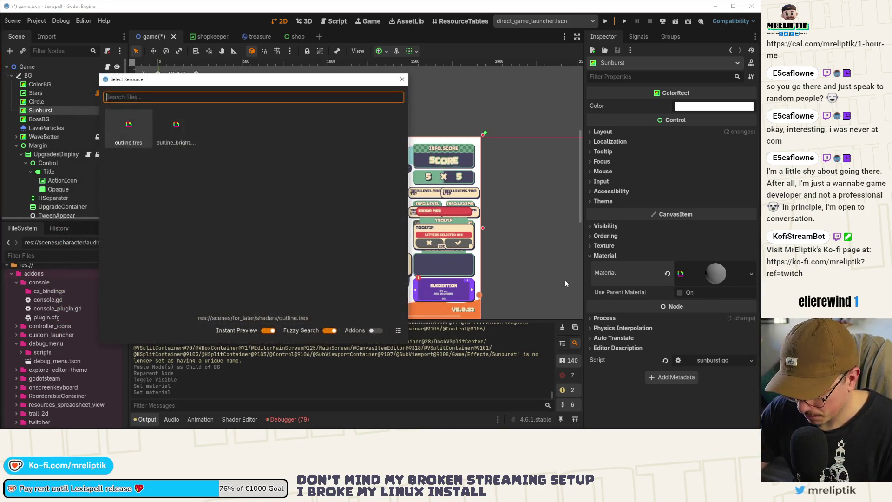
type("outline.")
key("Return")
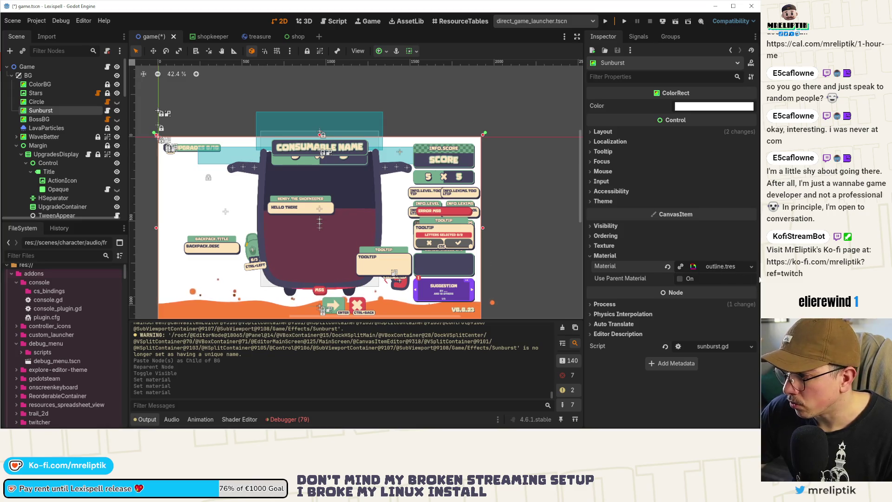
Give Sunburst a new ShaderMaterial with sunburst.gdshader as its shader
left_click(752, 266)
left_click(695, 317)
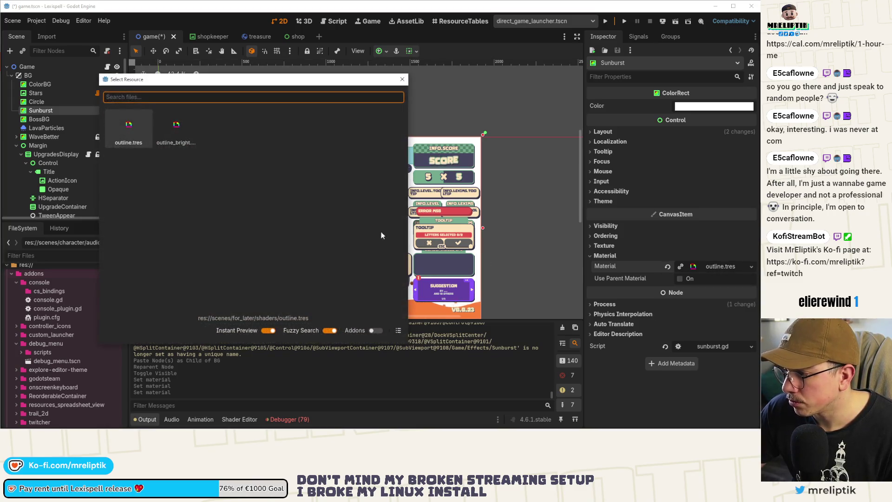
key("Escape")
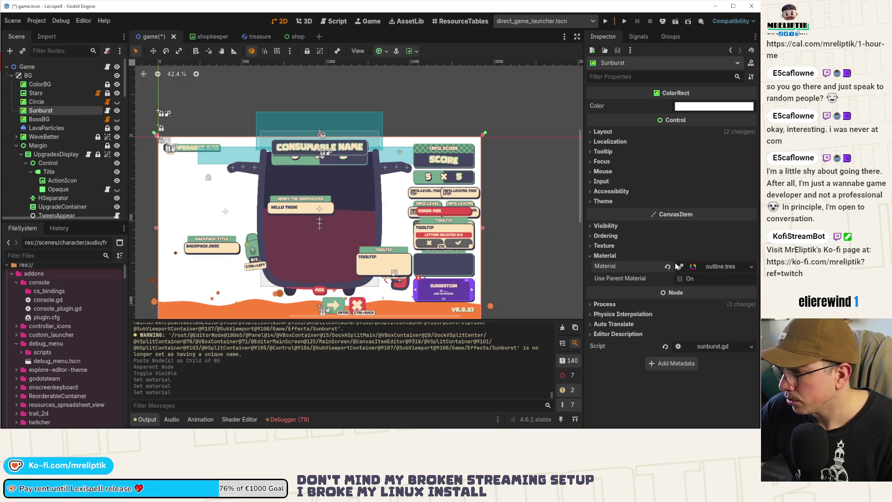
left_click(721, 269)
left_click(692, 290)
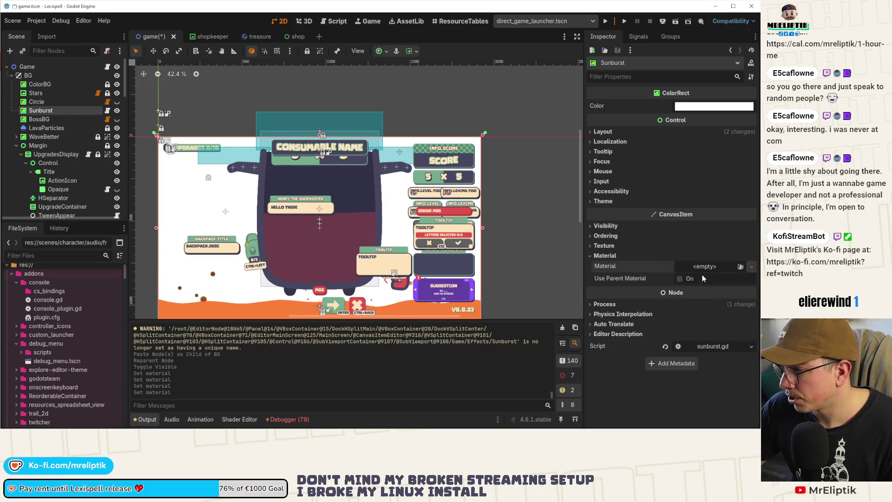
right_click(682, 271)
left_click(702, 286)
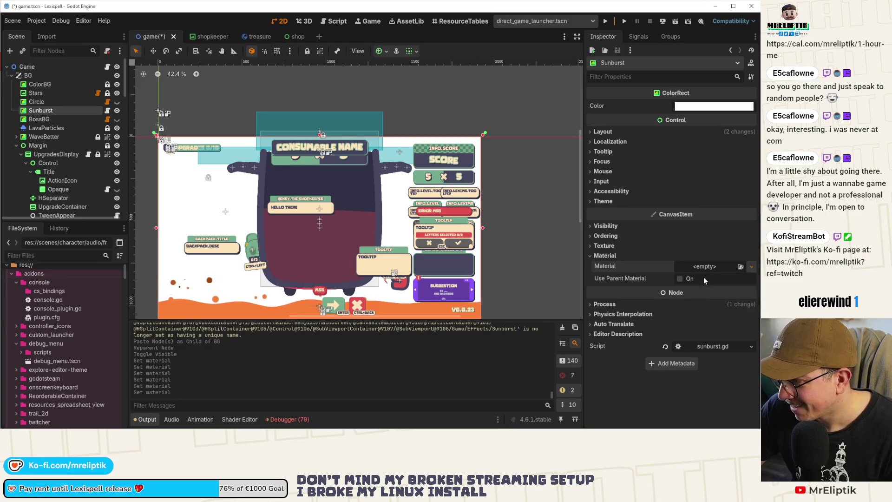
left_click(704, 362)
left_click(711, 379)
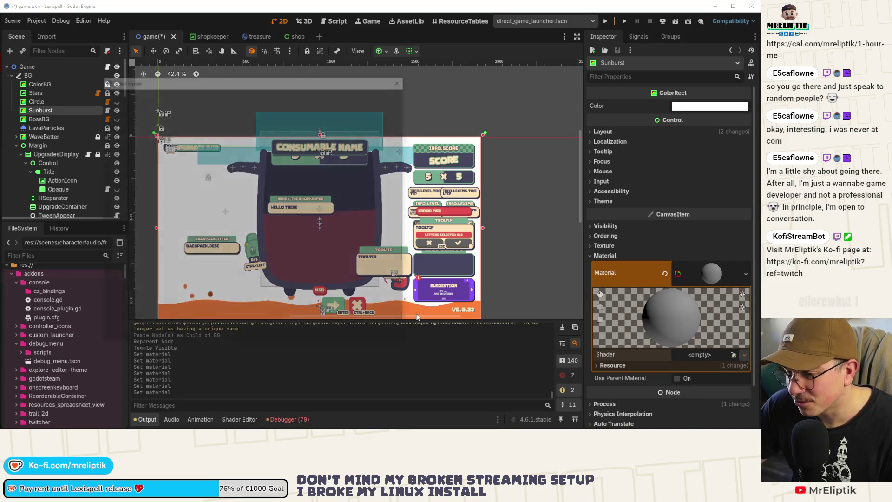
type("sunb")
key("Return")
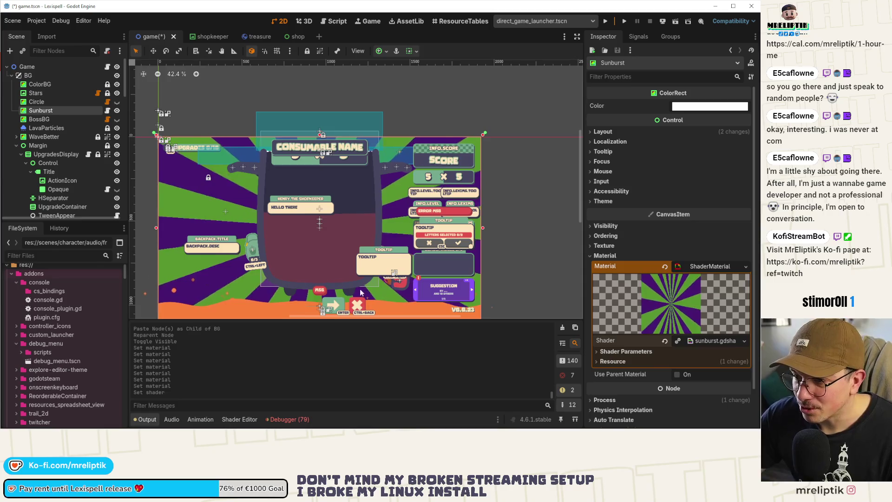
Expand the sunburst shader parameters and collapse the output panel
left_click(147, 419)
left_click(147, 419)
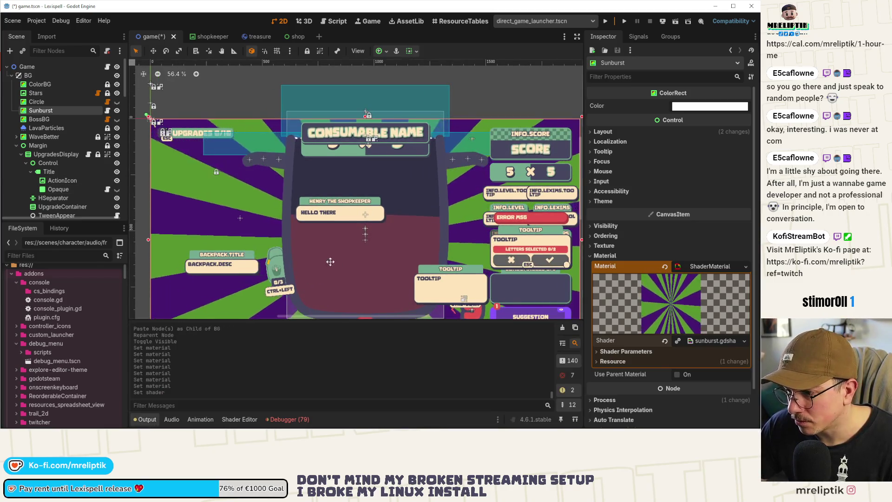
left_click(148, 419)
left_click(147, 419)
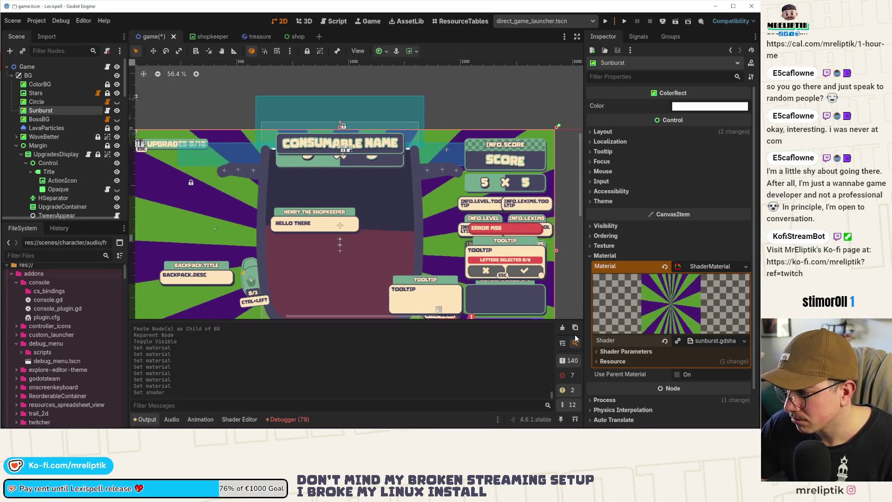
left_click(626, 351)
left_click(147, 419)
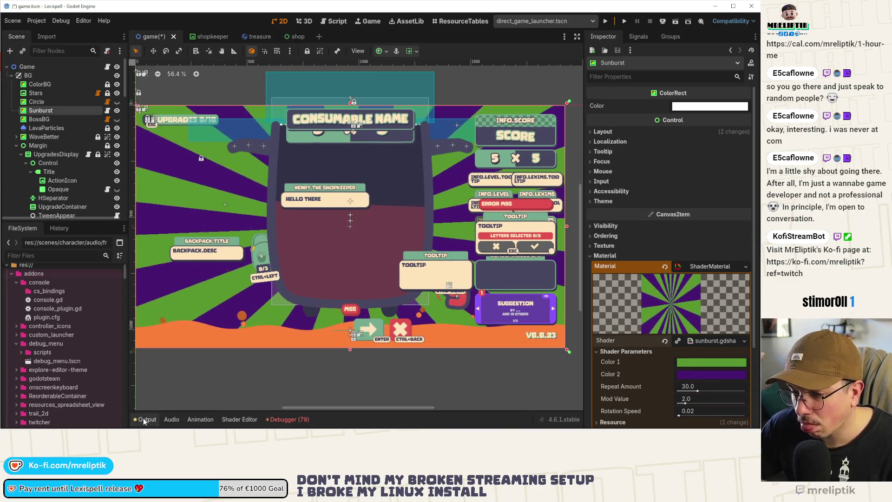
Try a teal Color 1, then cream and green for Color 2
left_click(690, 362)
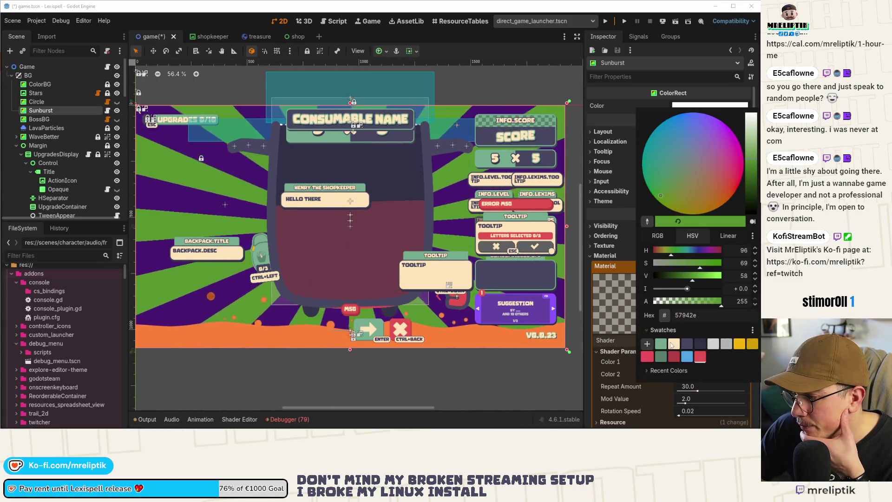
left_click(664, 345)
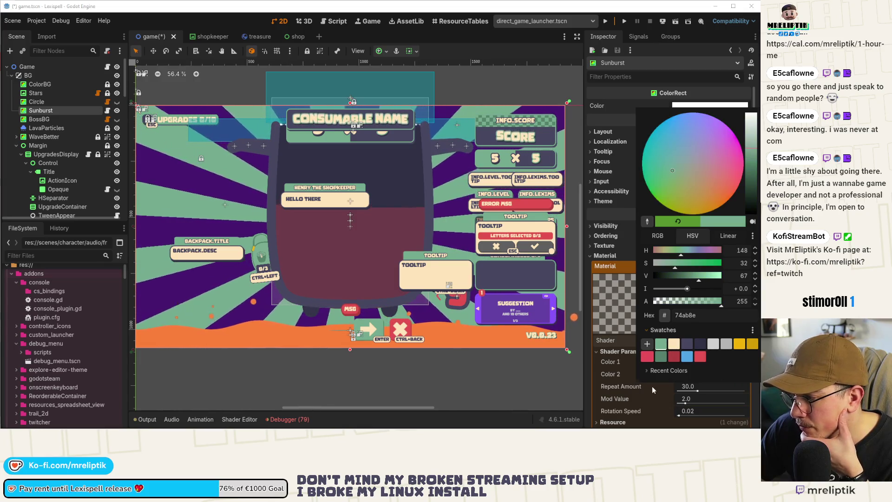
left_click(698, 374)
left_click(697, 374)
left_click(663, 342)
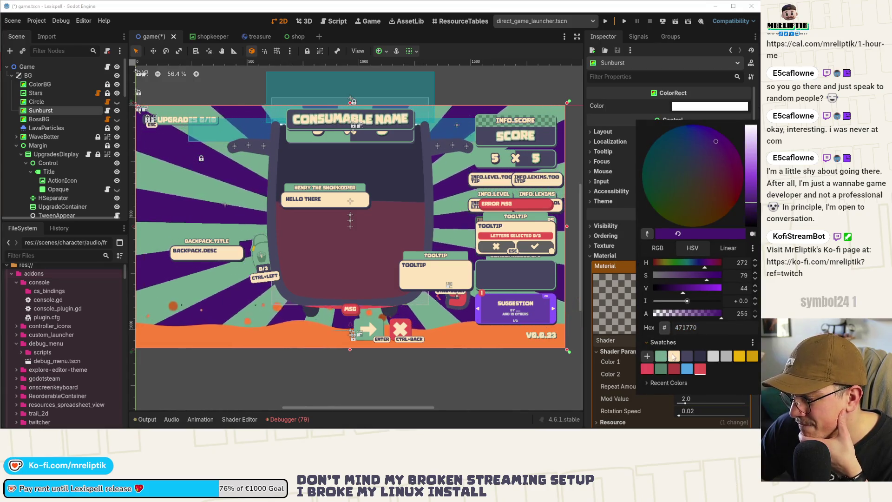
left_click(674, 356)
left_click(628, 387)
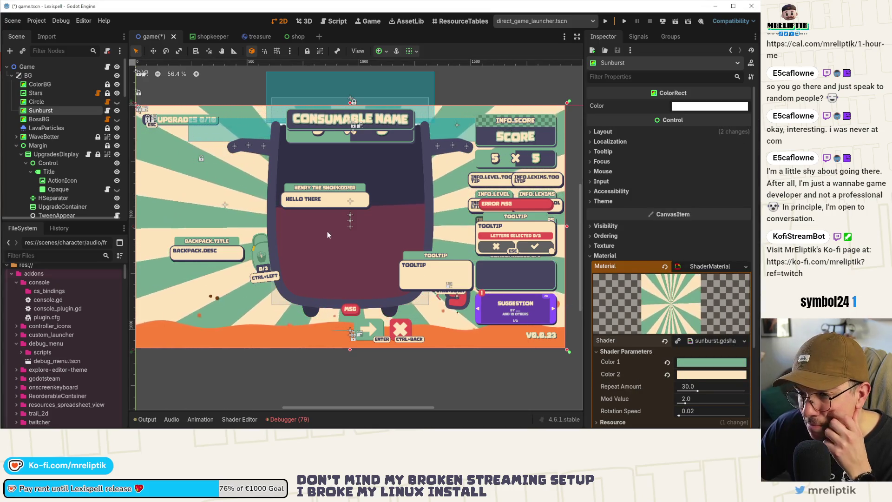
left_click(695, 378)
left_click(656, 343)
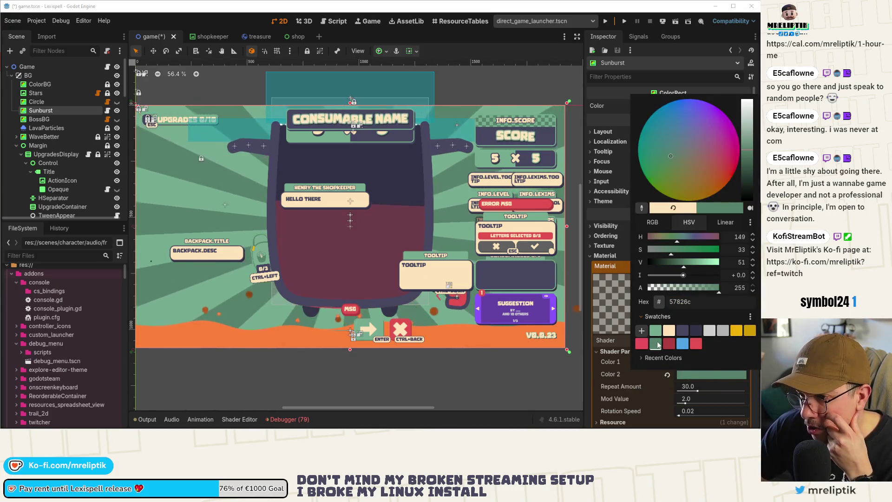
left_click(589, 358)
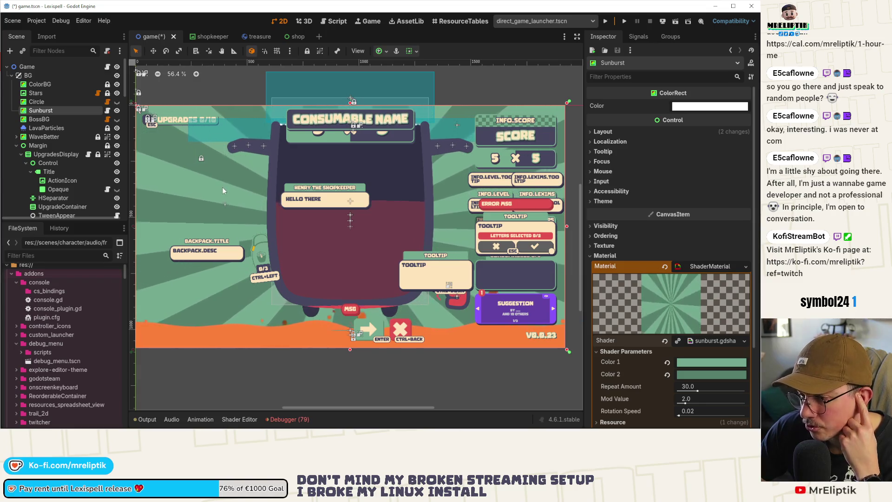
Set the sunburst's Color 1 to the cream swatch fde4b9
scroll(244, 214, "down", 2)
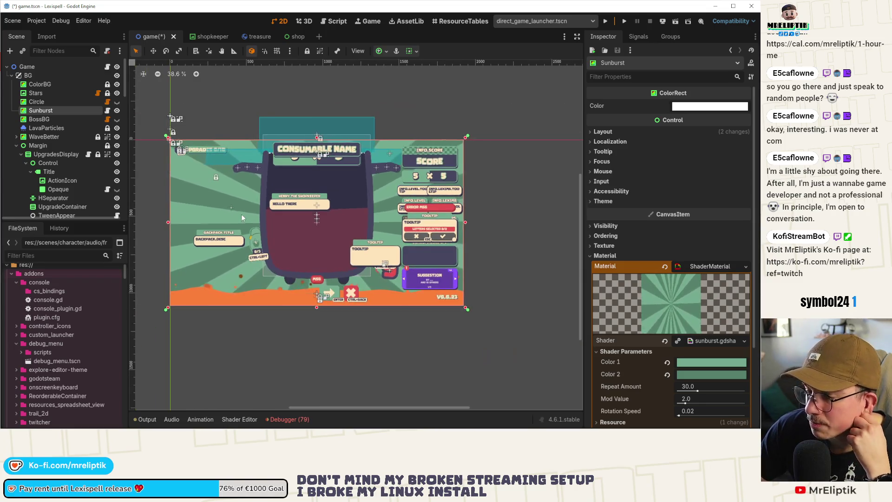
left_click_drag(241, 214, 268, 197)
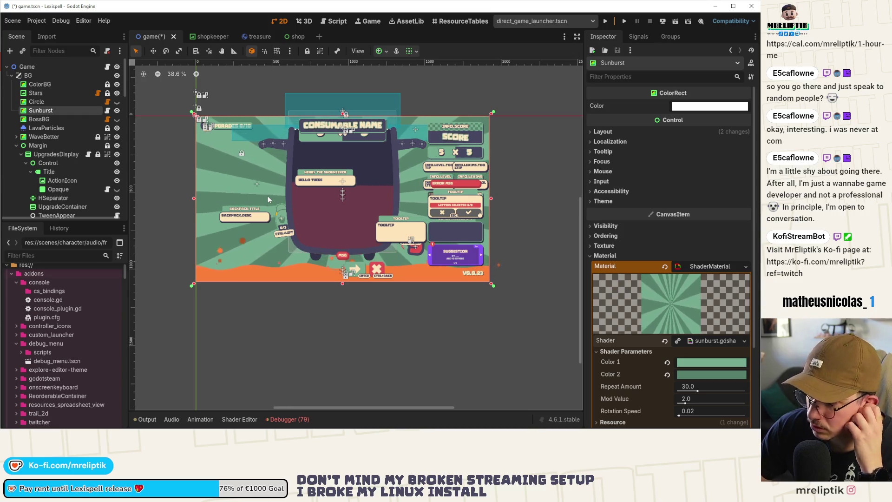
left_click(711, 362)
left_click(668, 318)
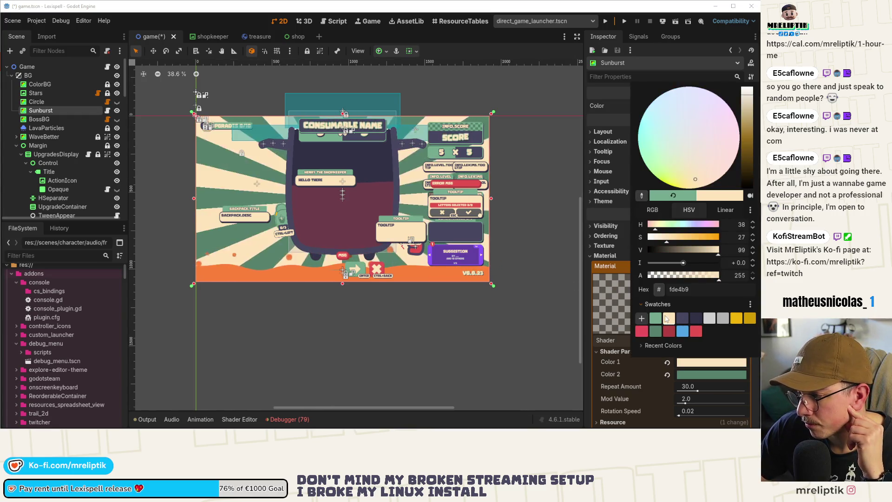
left_click(695, 377)
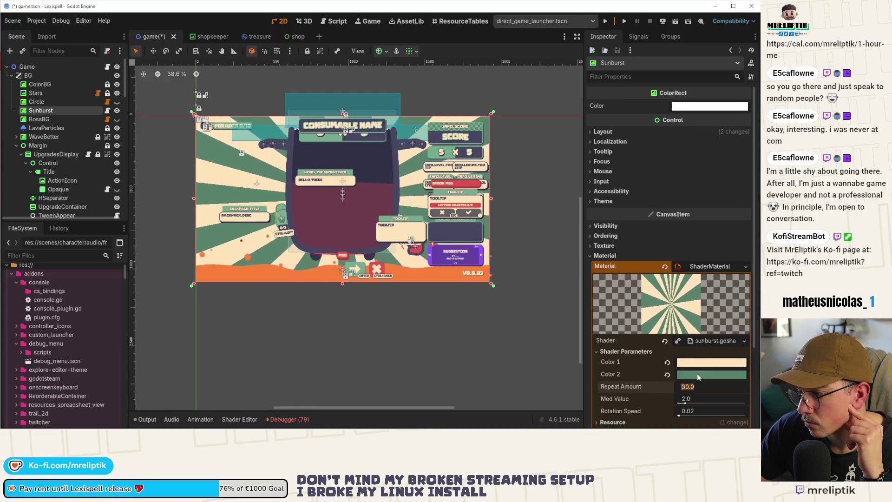
Try purple, yellow and dark green stripes before settling Color 2 on light green 74ab8e
left_click(696, 375)
left_click(666, 330)
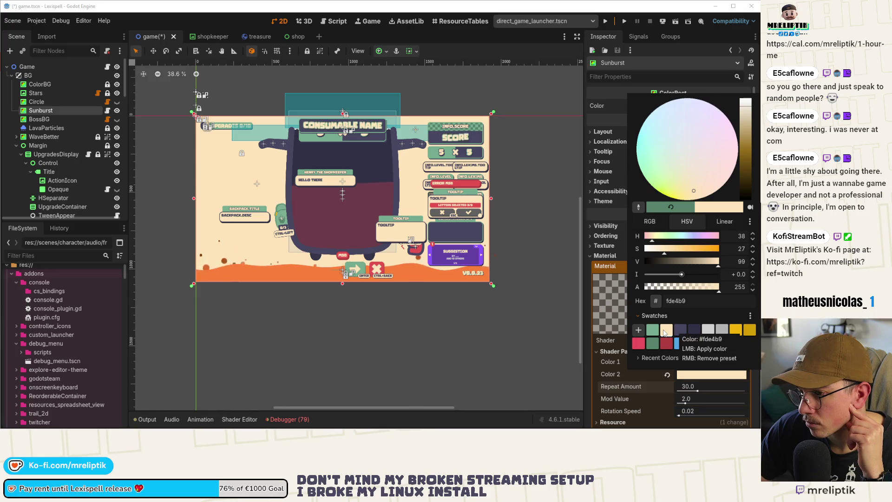
left_click(678, 331)
left_click(653, 330)
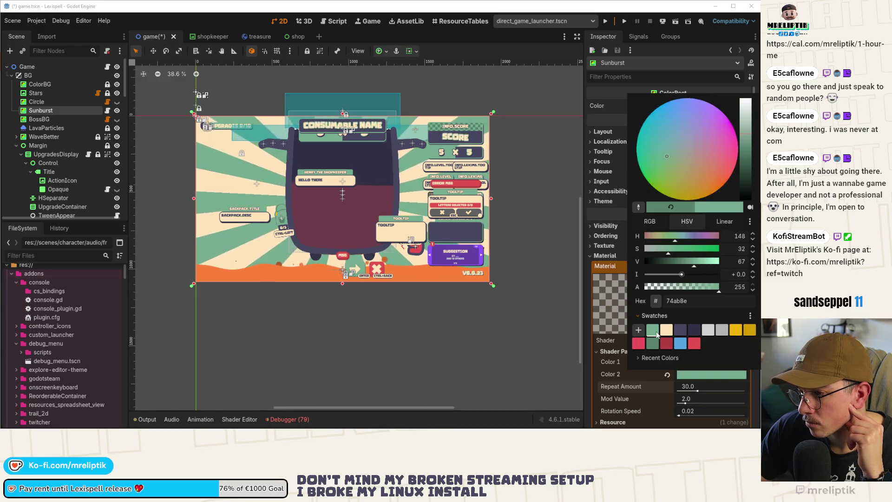
left_click(695, 343)
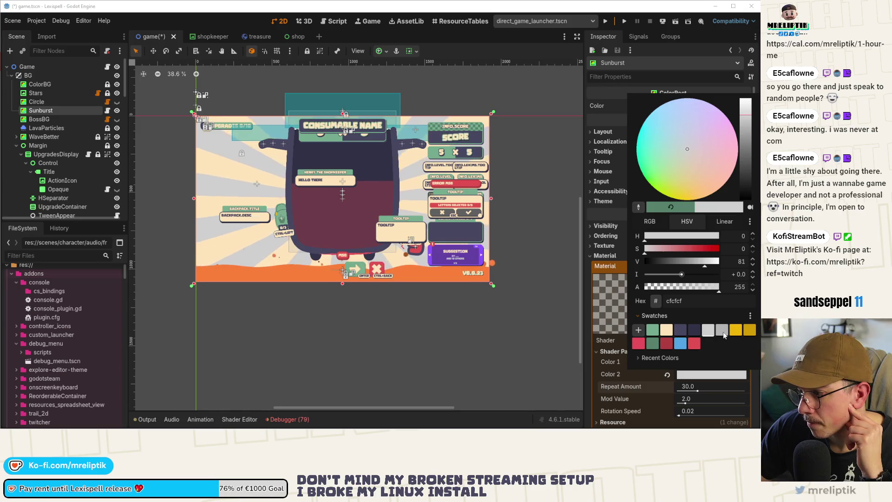
left_click(750, 330)
left_click(737, 330)
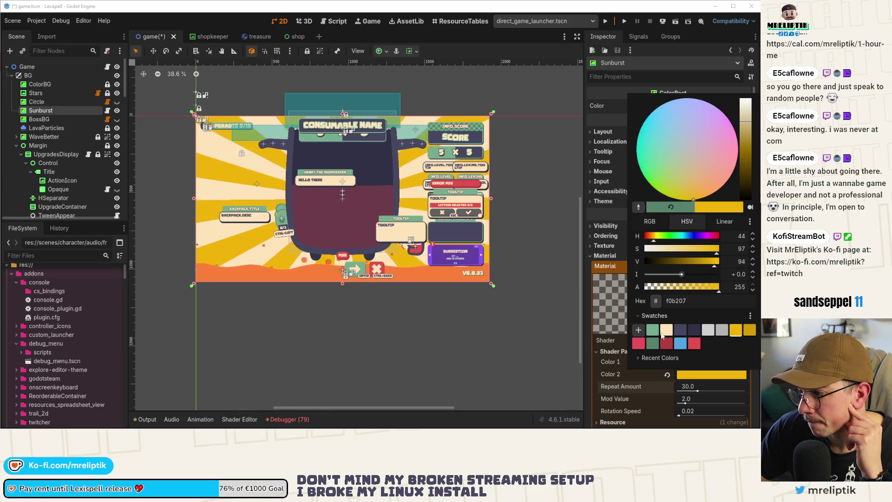
left_click(653, 330)
left_click(652, 343)
left_click(652, 330)
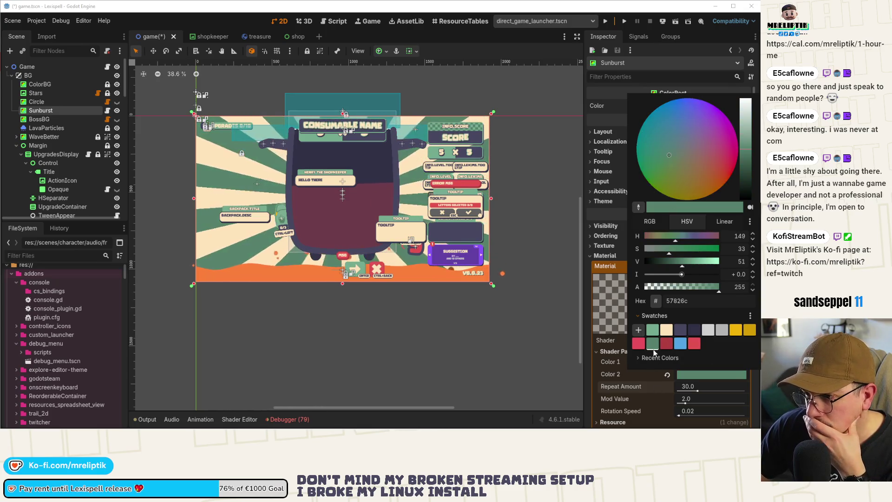
left_click(596, 377)
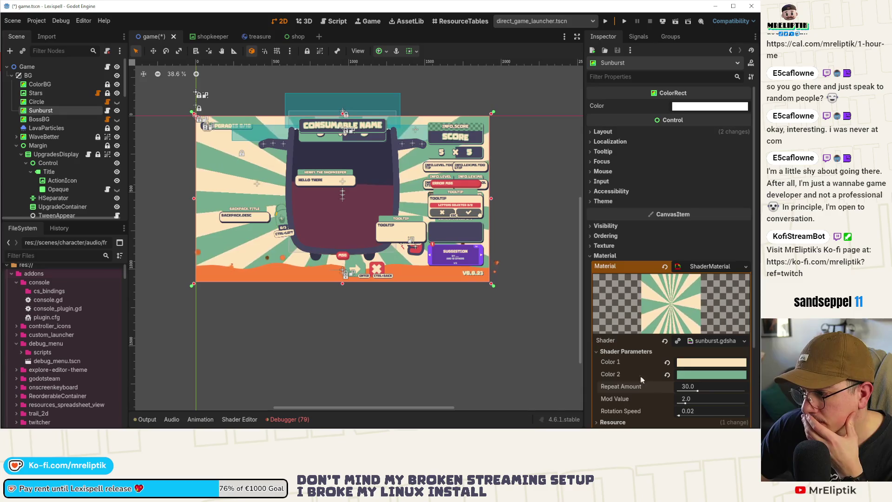
Hide the Sunburst background, check its script, and return to the 2D view
scroll(641, 314, "down", 3)
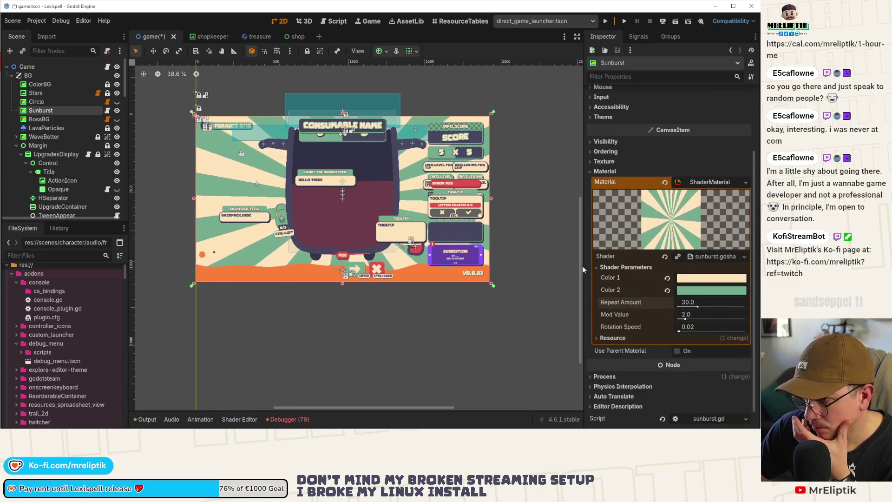
left_click(116, 110)
scroll(64, 154, "down", 5)
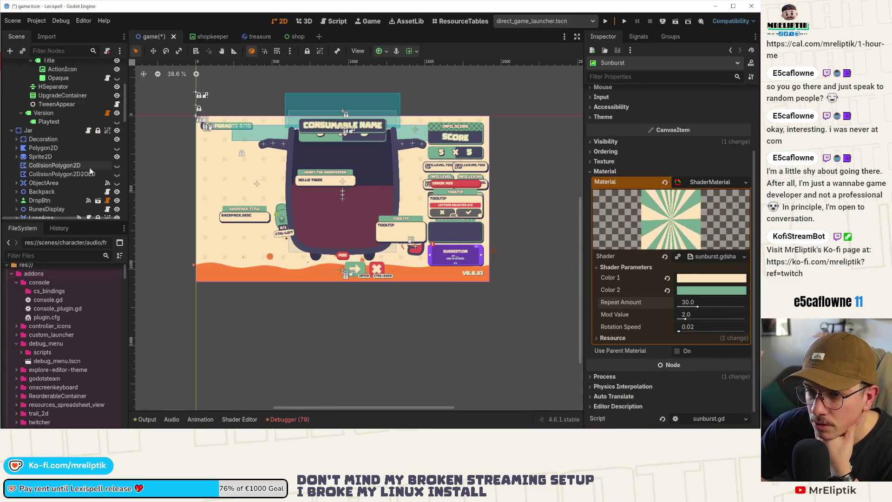
scroll(65, 158, "up", 6)
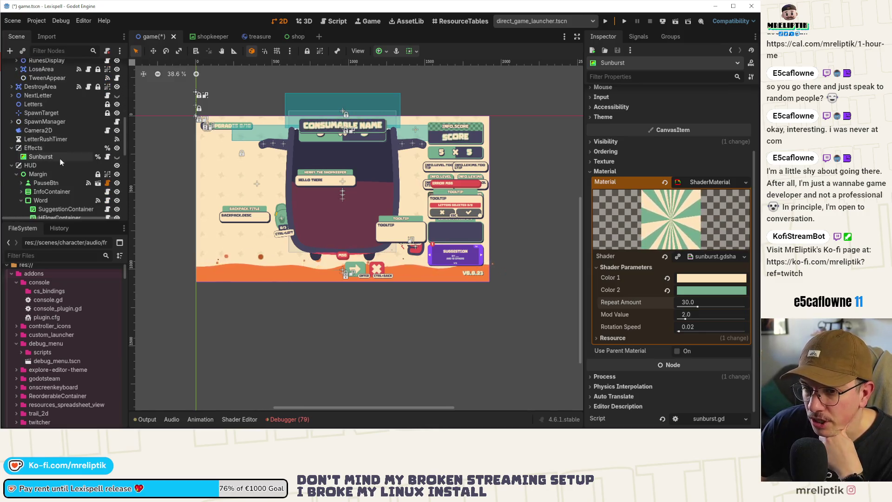
left_click(46, 119)
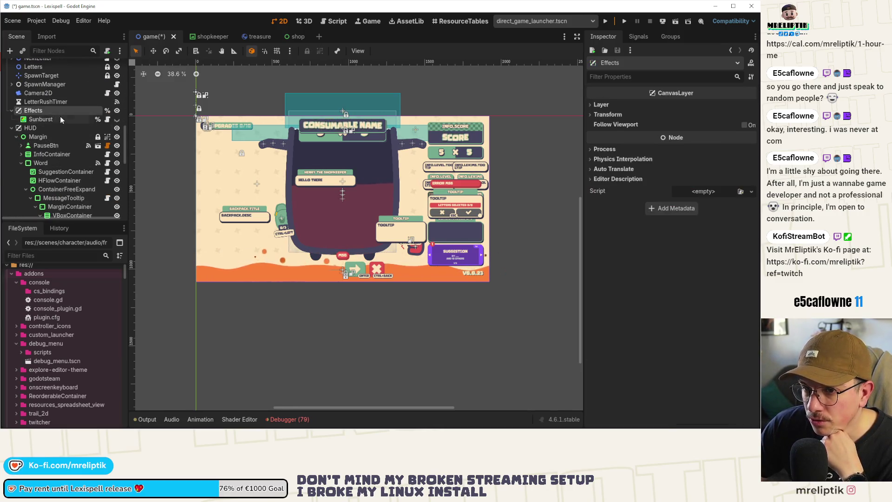
left_click(108, 119)
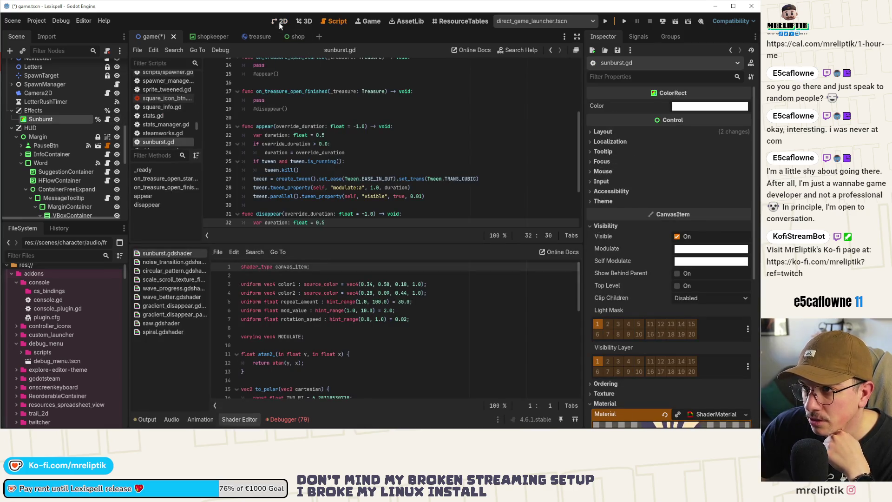
left_click(278, 22)
left_click(239, 419)
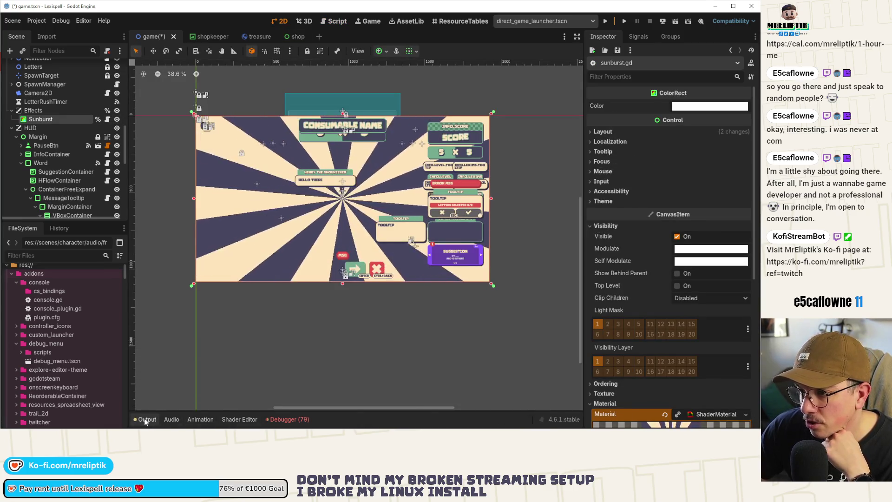
scroll(596, 360, "down", 5)
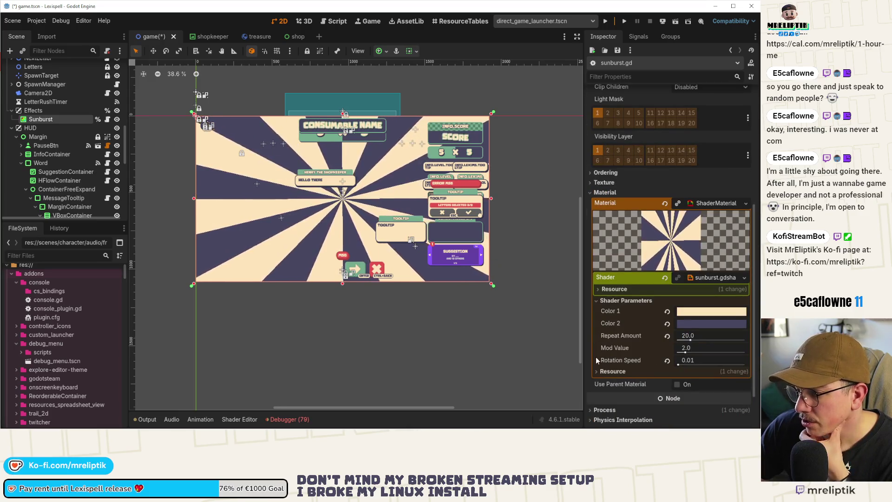
Screenshot the shader parameter values and inspect the WaveBetter, BossBG and Sunburst nodes
key("super+shift+s")
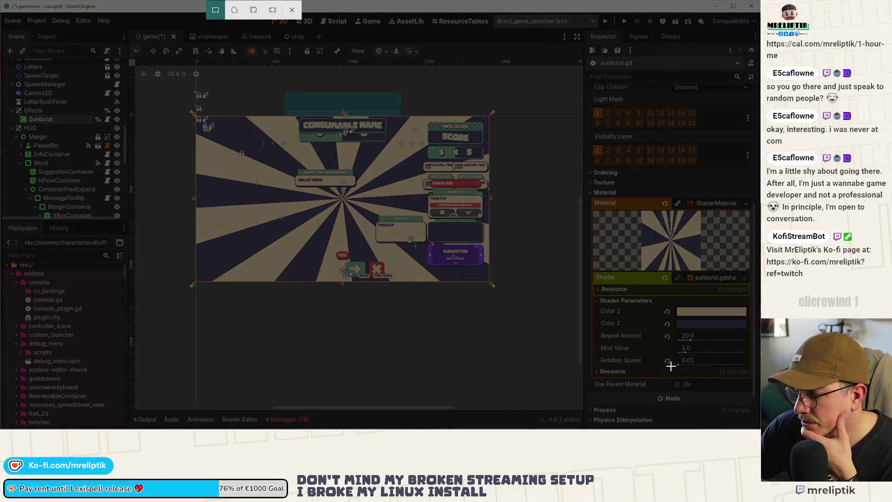
mouse_move(593, 305)
left_mouse_down()
mouse_move(724, 388)
mouse_move(750, 388)
left_mouse_up()
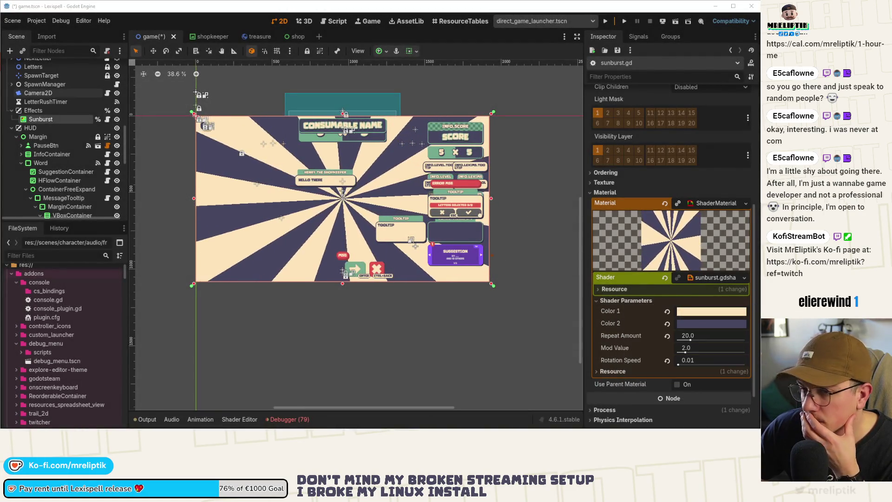
scroll(88, 155, "down", 5)
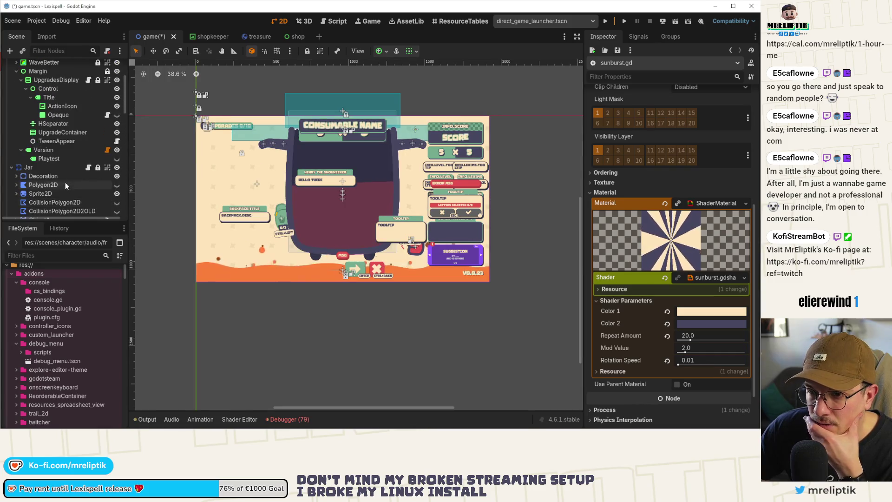
scroll(60, 153, "up", 5)
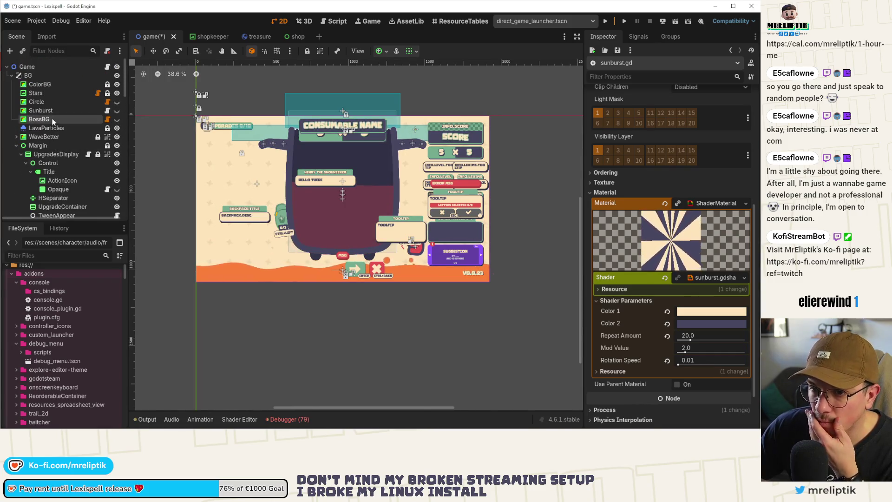
left_click(52, 121)
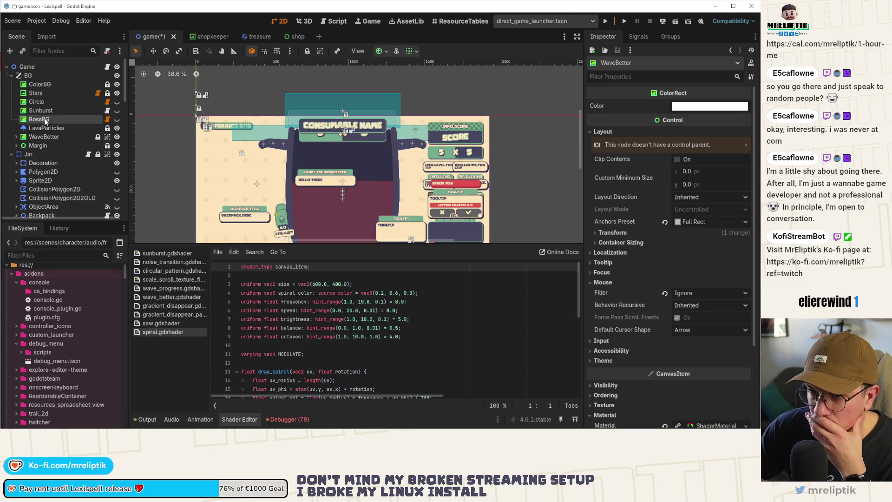
left_click(45, 120)
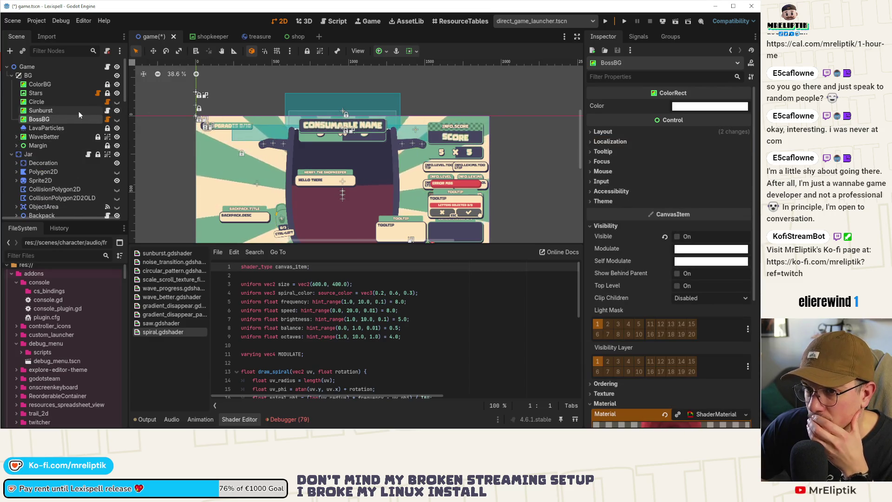
left_click(77, 110)
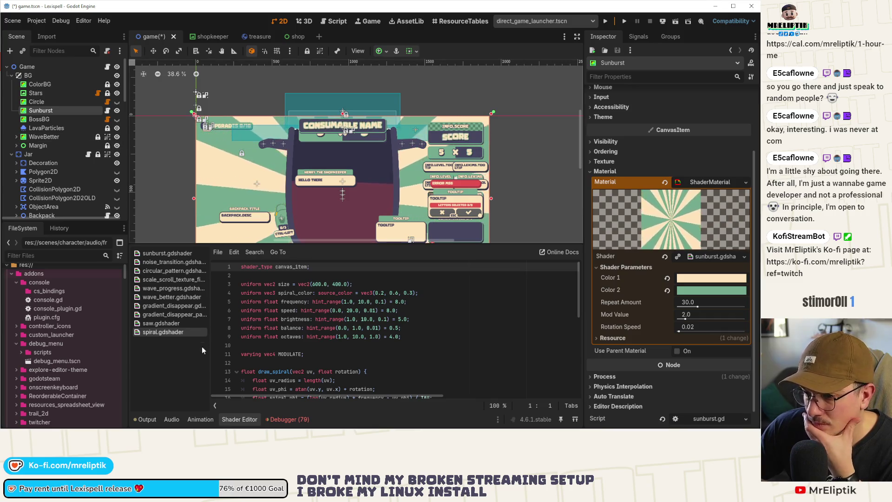
key("ctrl+j")
Detach the script from the Sunburst node and save the scene
key("ctrl+s")
key("f")
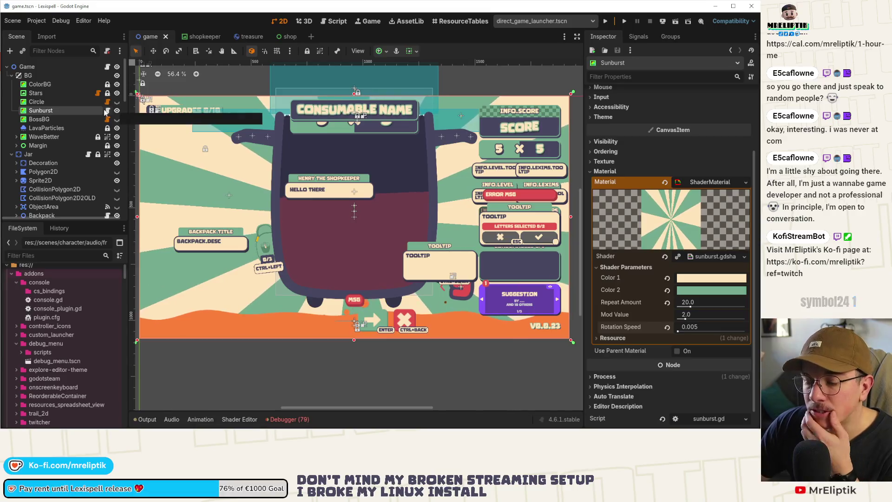
scroll(306, 129, "down", 1)
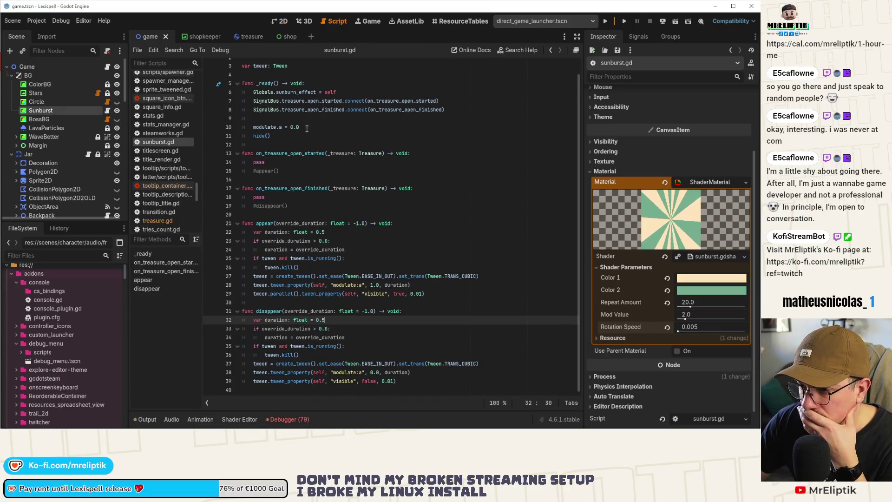
scroll(413, 182, "up", 1)
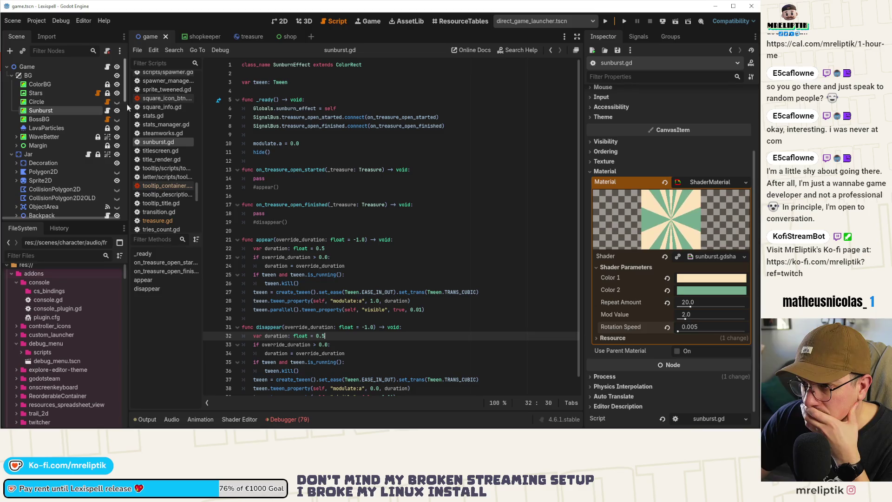
right_click(88, 110)
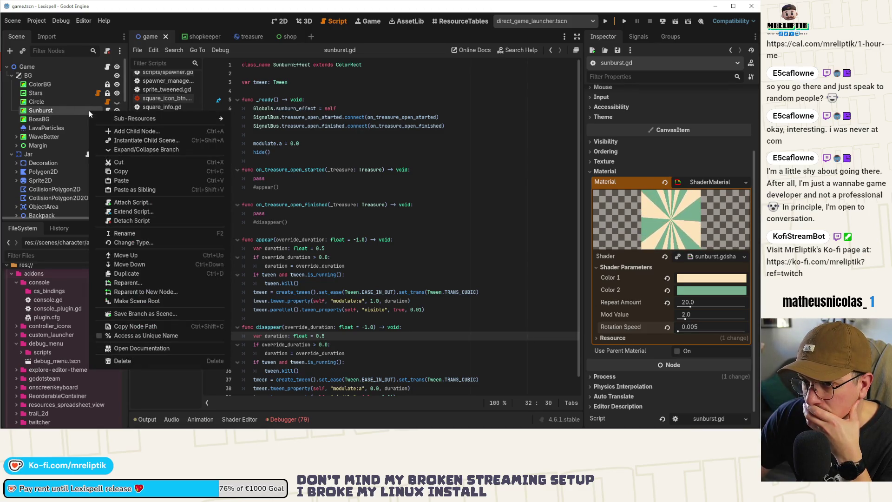
left_click(157, 223)
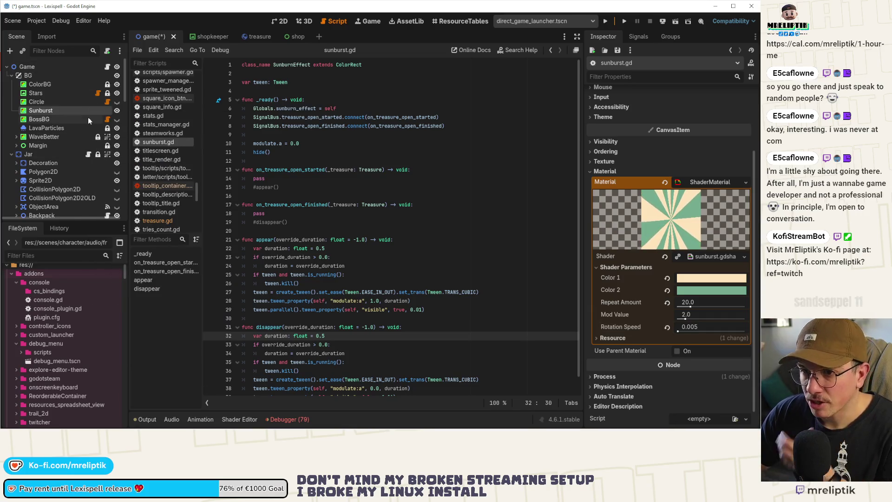
key("ctrl+s")
Rename the node ShopBG, save the scene, and open game.gd
left_click(45, 108)
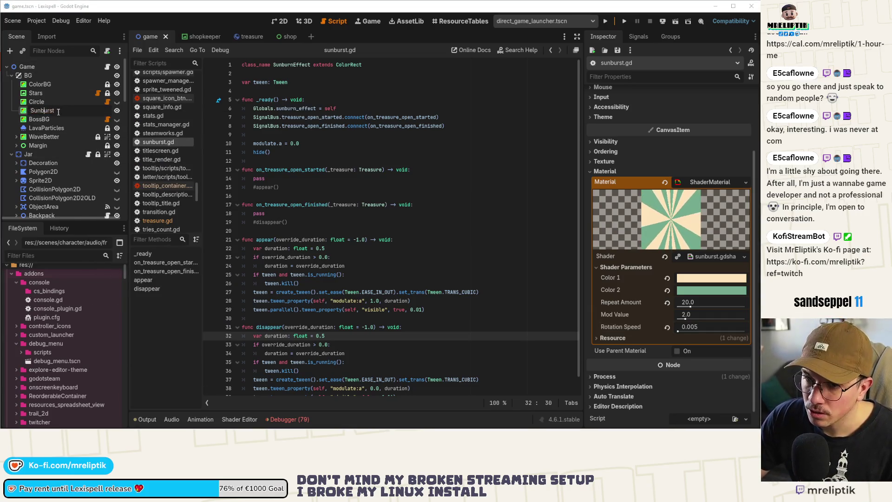
type("S")
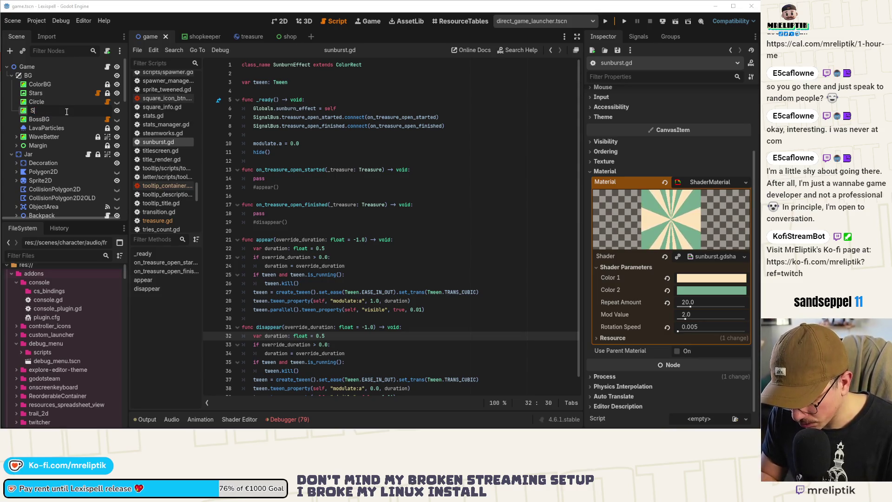
type("hopBG")
key("Return")
key("ctrl+s")
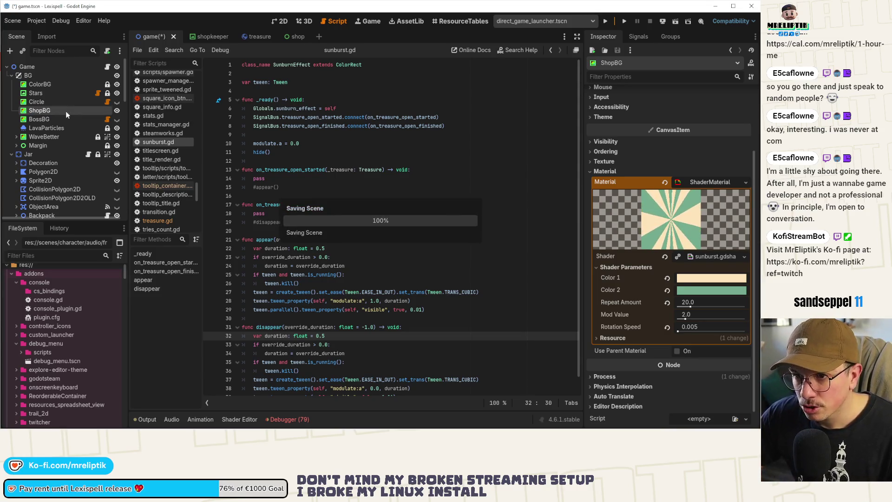
left_click(107, 66)
scroll(376, 234, "up", 10)
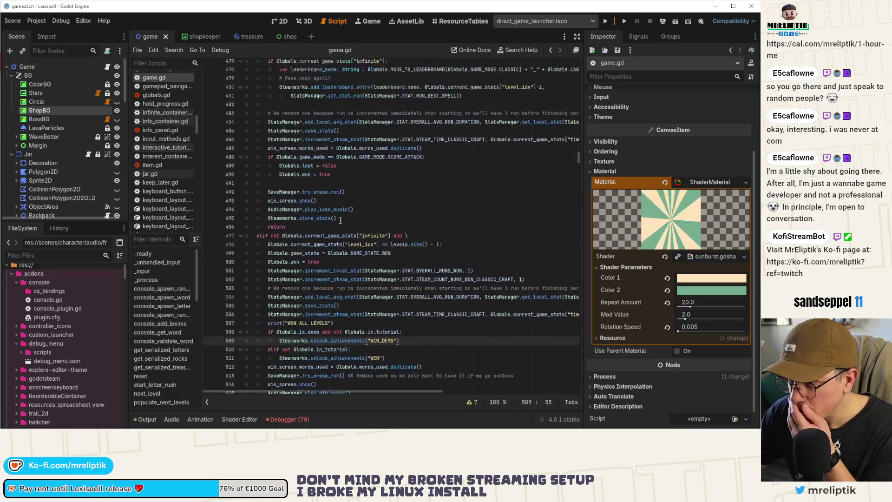
In game.gd's _ready, start a 'Globals.shop_bg =' line below the circle_effect assignment
scroll(376, 233, "up", 5)
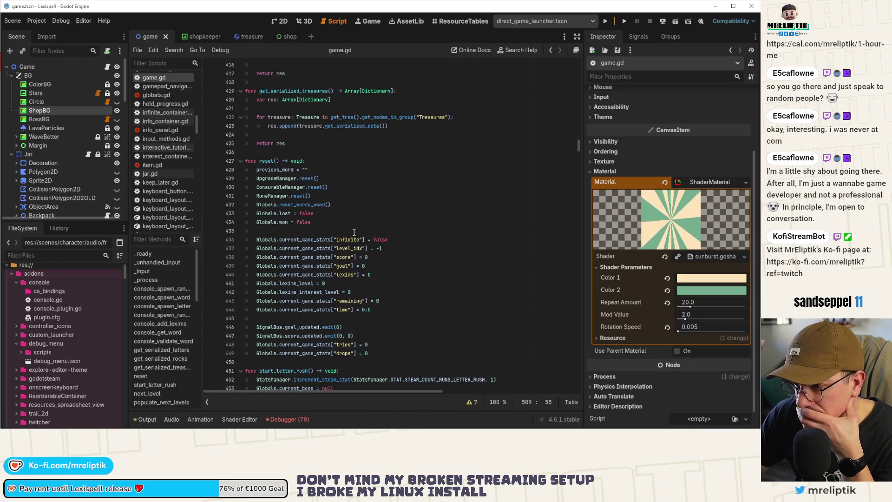
scroll(353, 234, "up", 13)
left_click(143, 254)
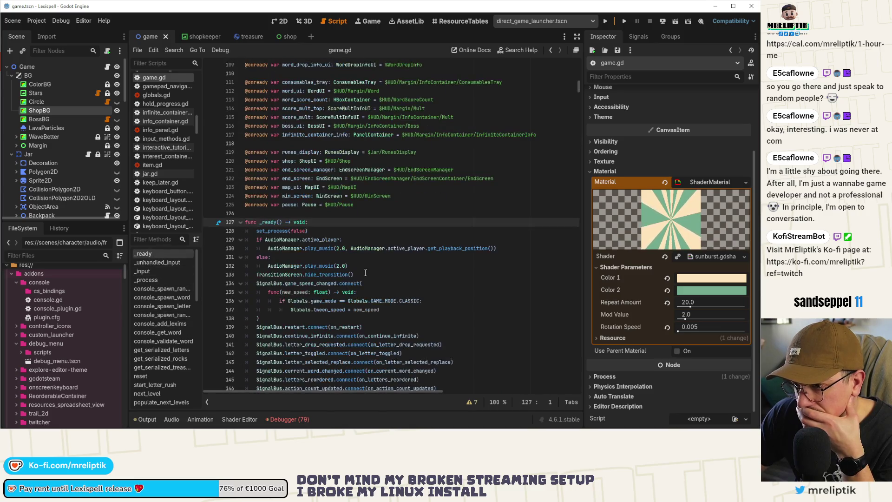
scroll(361, 293, "down", 15)
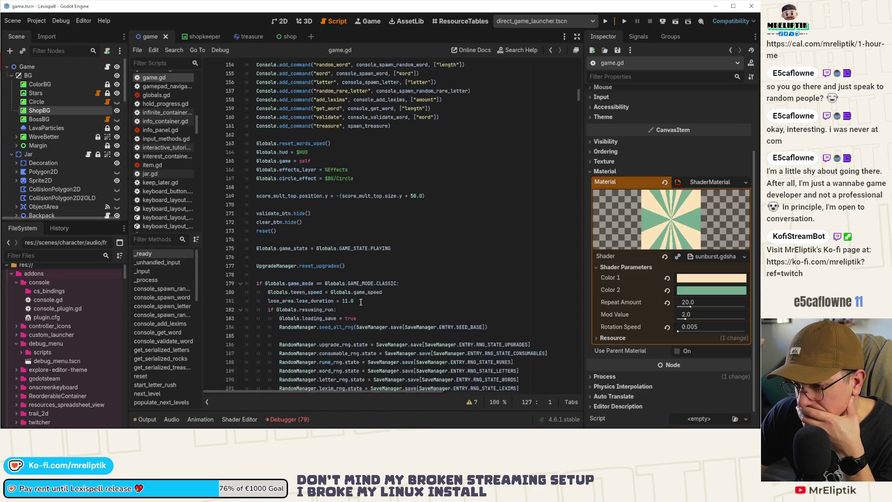
left_click(375, 180)
key("Return")
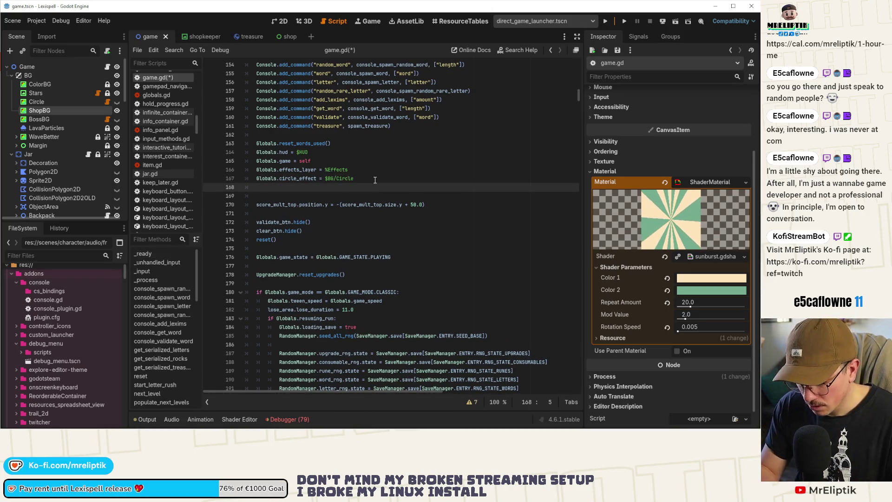
type("Globals.")
key("BackSpace")
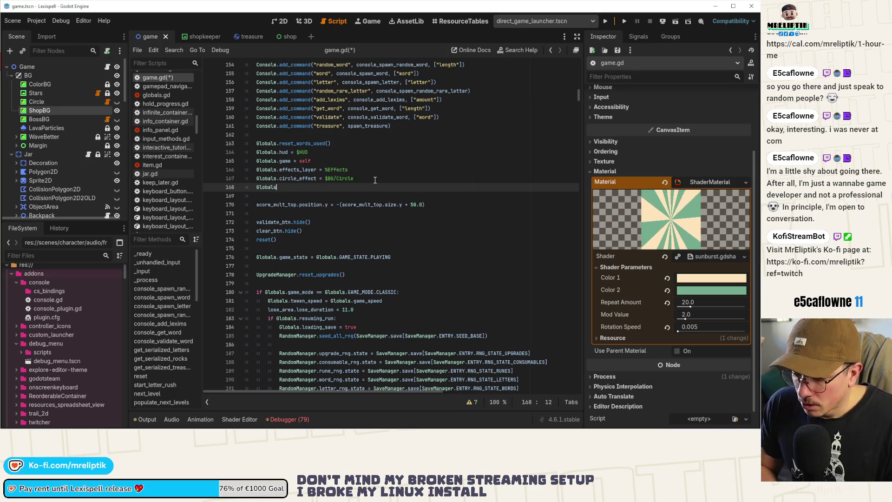
type(".shop_bg")
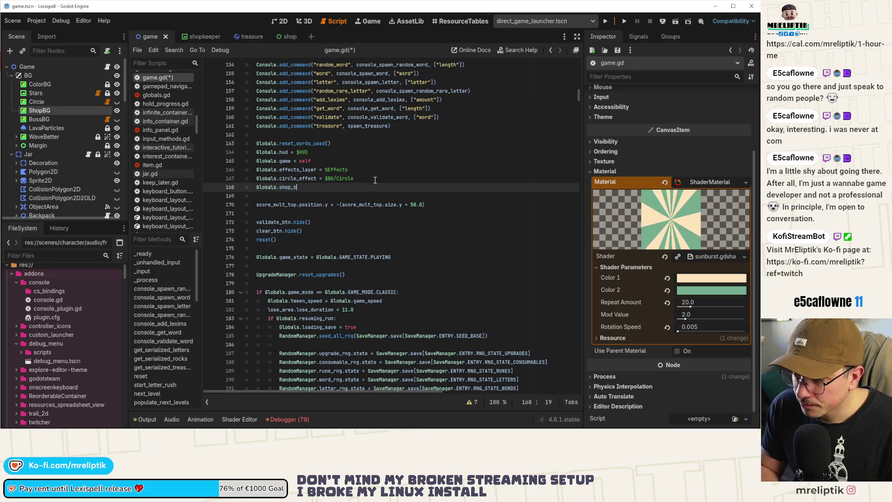
type(" =")
key("ctrl+s")
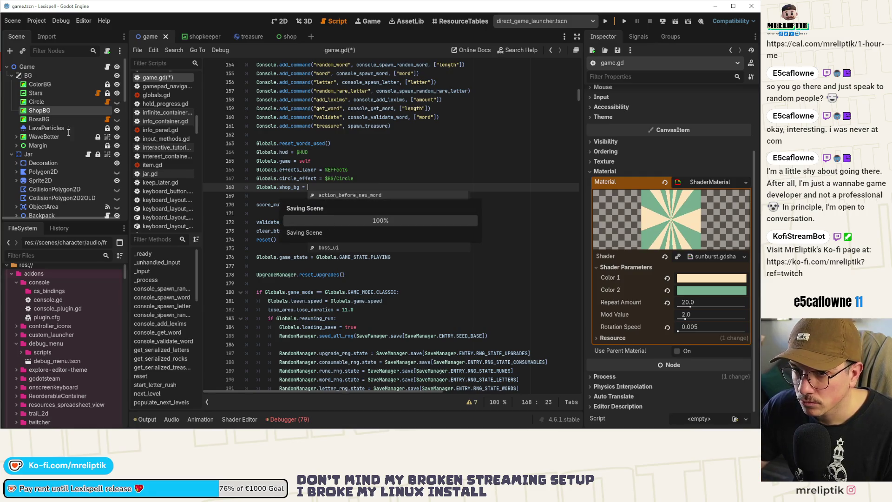
Complete the assignment with the $BG/ShopBG node path and save game.gd
mouse_move(44, 111)
left_mouse_down()
mouse_move(325, 190)
mouse_move(329, 201)
left_mouse_up()
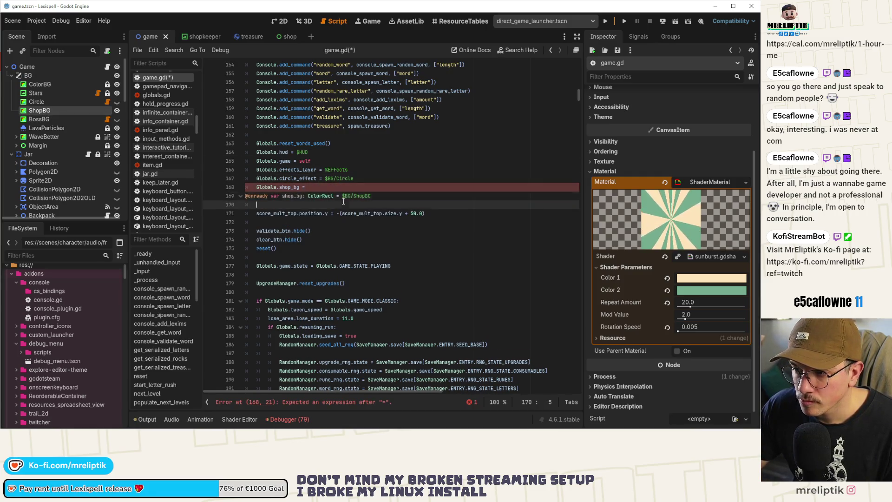
key("ctrl+z")
mouse_move(43, 111)
left_mouse_down()
mouse_move(279, 185)
mouse_move(309, 187)
left_mouse_up()
left_click(326, 205)
key("ctrl+s")
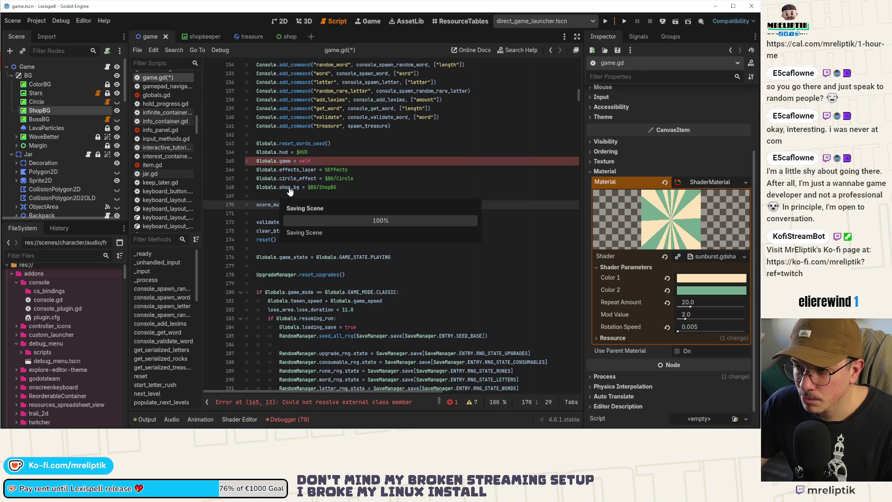
Jump from circle_effect to its declaration in globals.gd
left_click(288, 187)
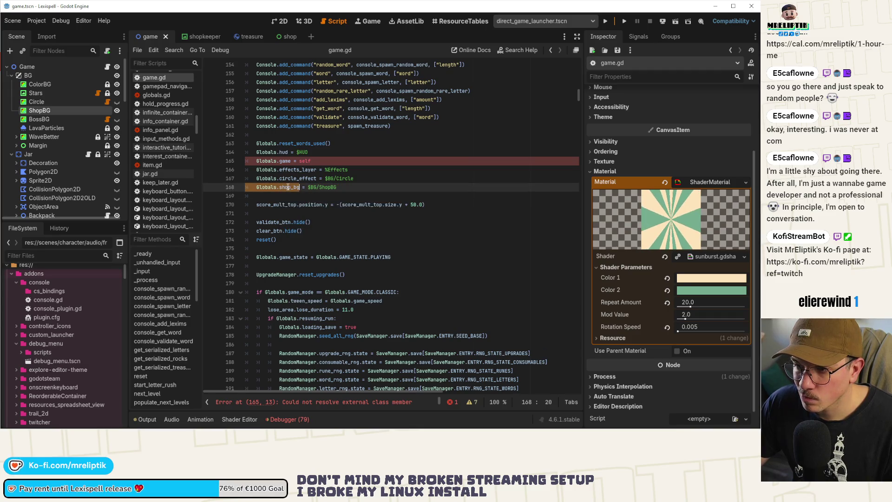
left_click(289, 187)
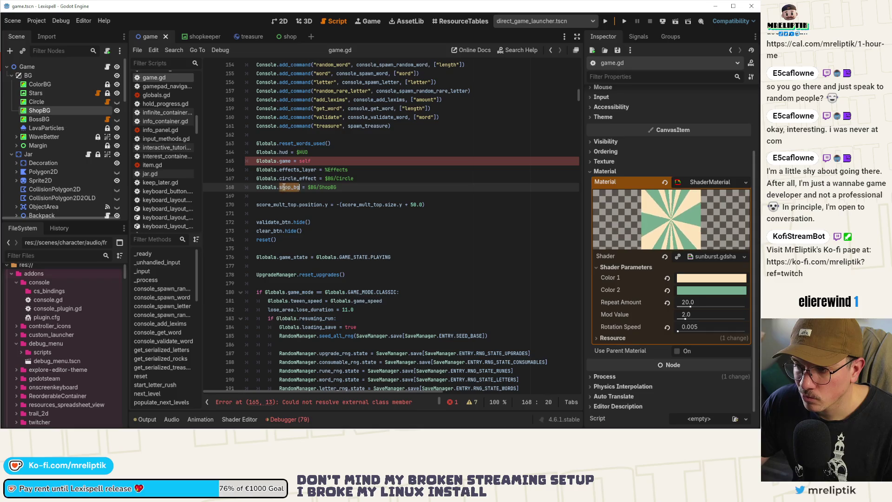
double_click(292, 187)
left_click(292, 179)
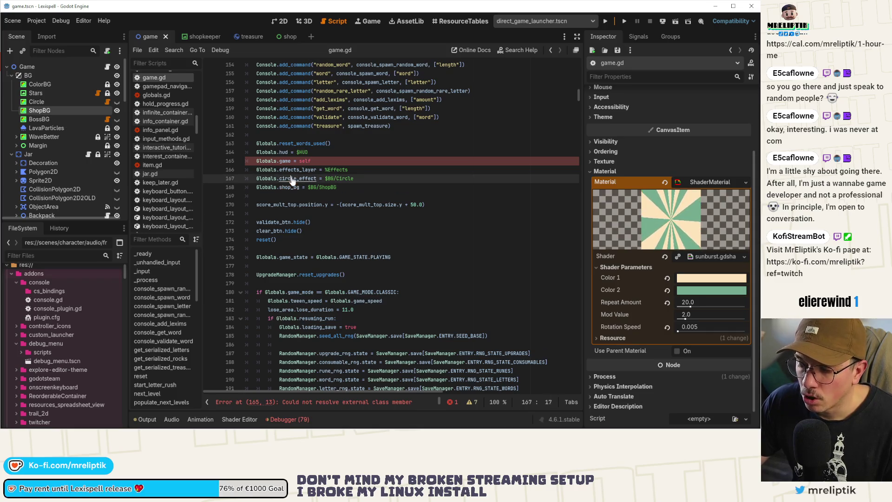
left_click(292, 179, "ctrl")
scroll(304, 233, "up", 3)
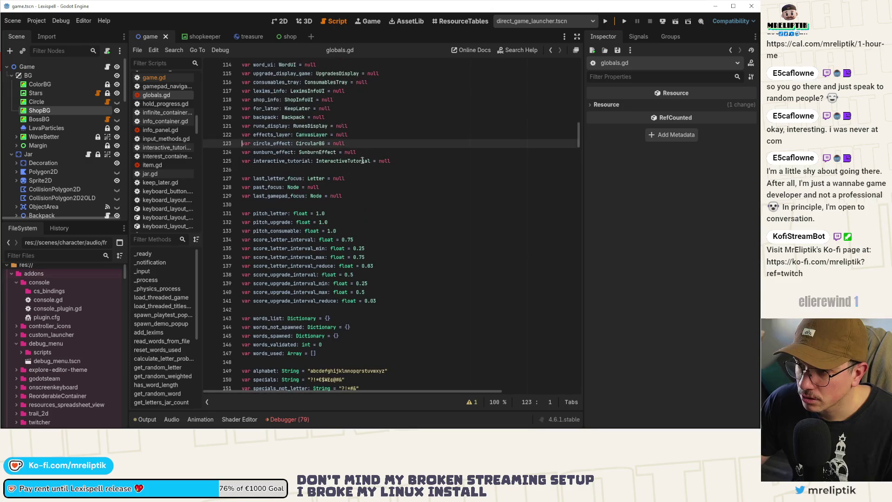
Declare 'var shop_bg: ColorRect = null' in globals.gd just below sunburst_effect, and save
left_click(410, 161)
key("Return")
type("var shop_bg:")
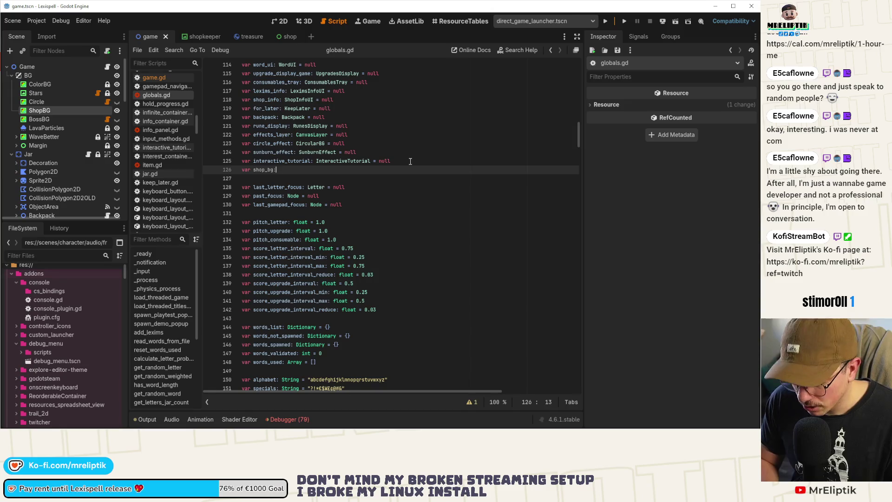
type(" ColorRect = null")
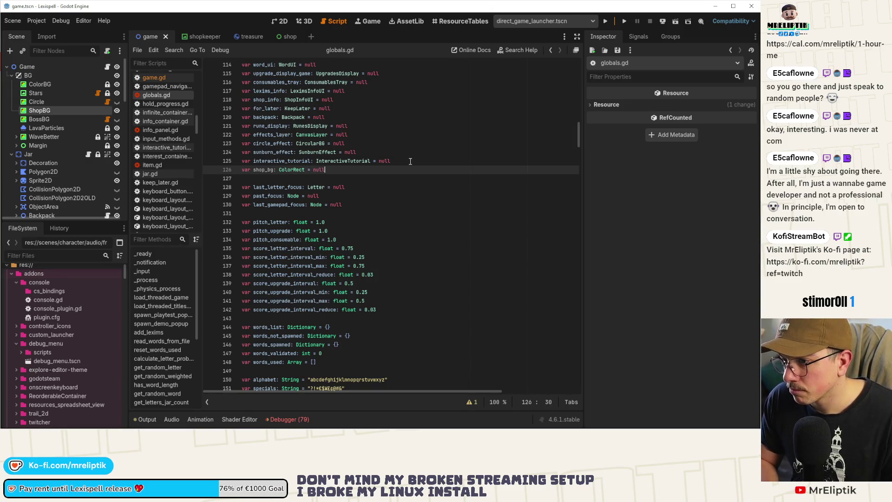
key("ctrl+s")
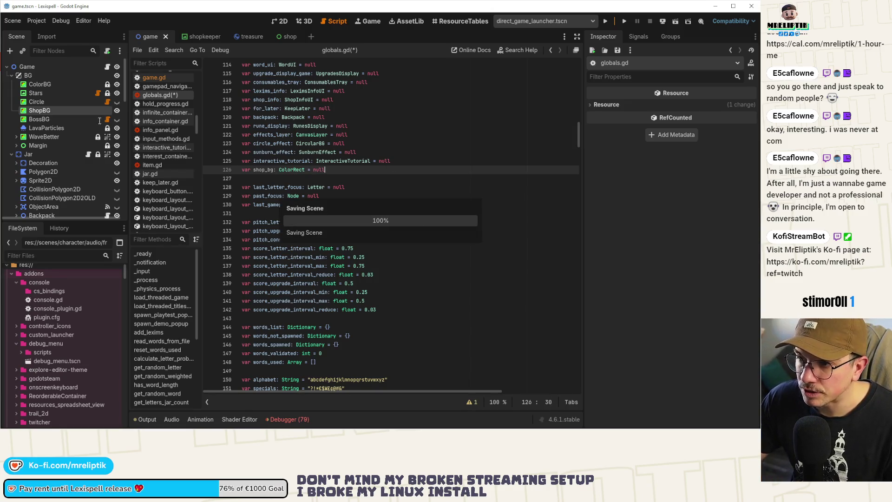
double_click(261, 170)
key("alt+Up")
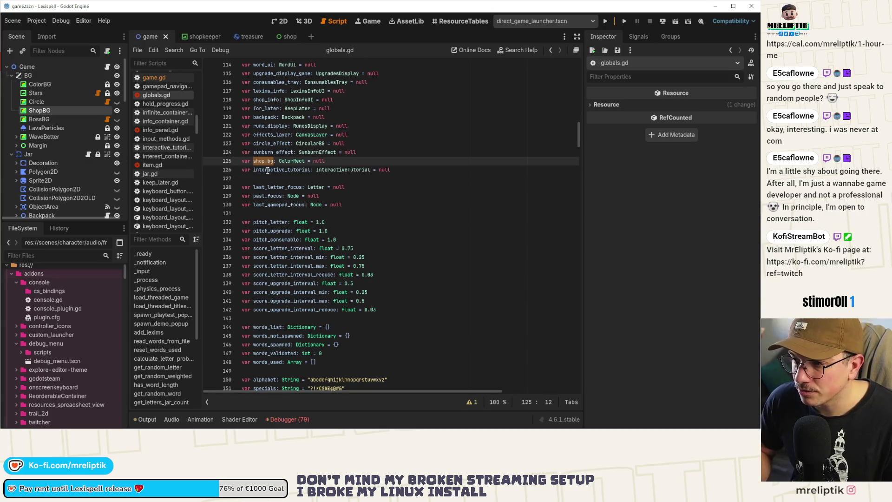
key("ctrl+s")
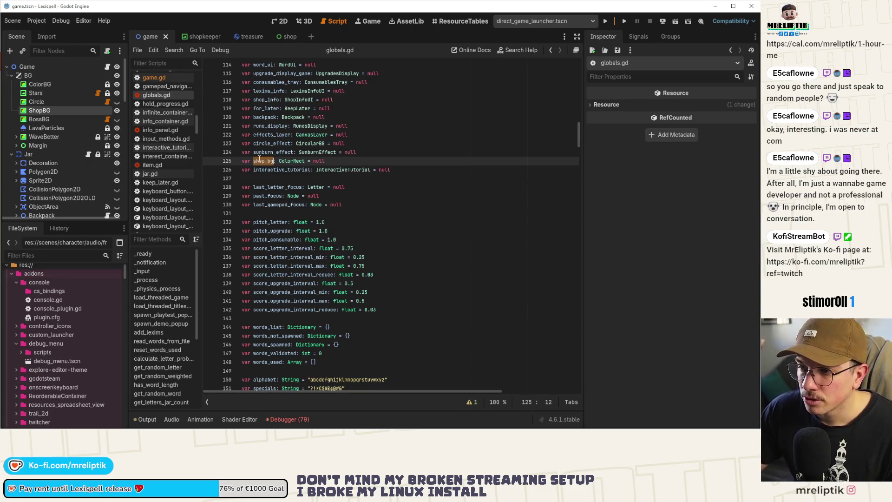
key("alt+Left")
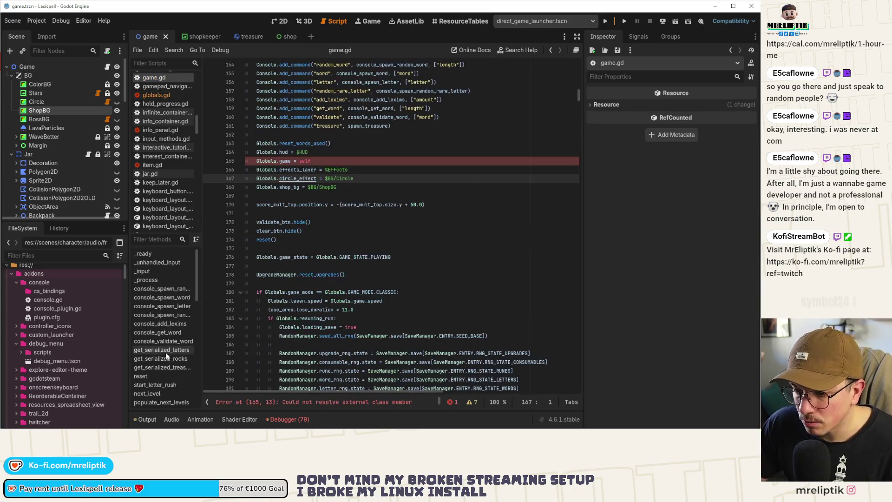
Review toggle_shop_visible's shop.appear() call, then open circular_bg.gd and select all its code
scroll(163, 355, "down", 5)
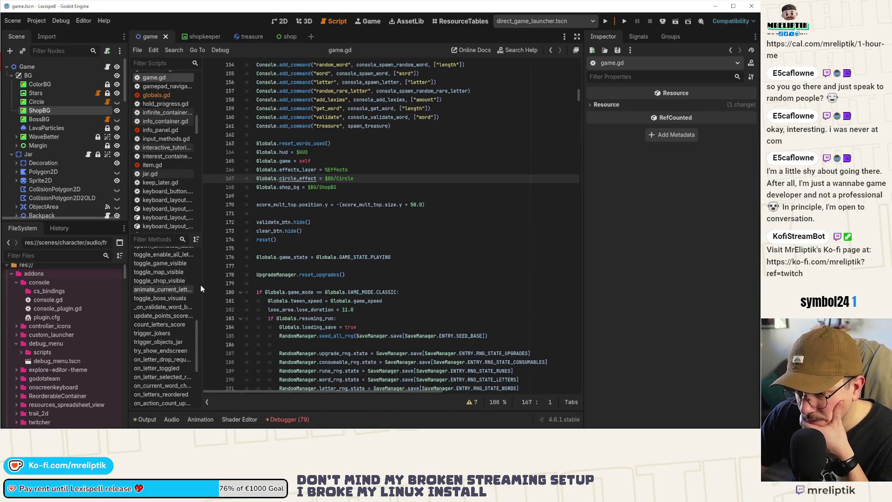
left_click_drag(202, 288, 267, 289)
scroll(184, 288, "up", 2)
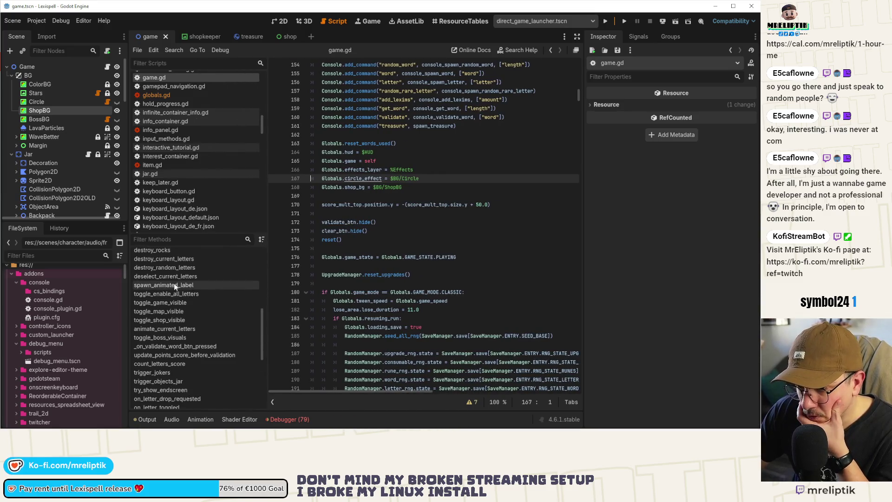
left_click(185, 321)
double_click(361, 224)
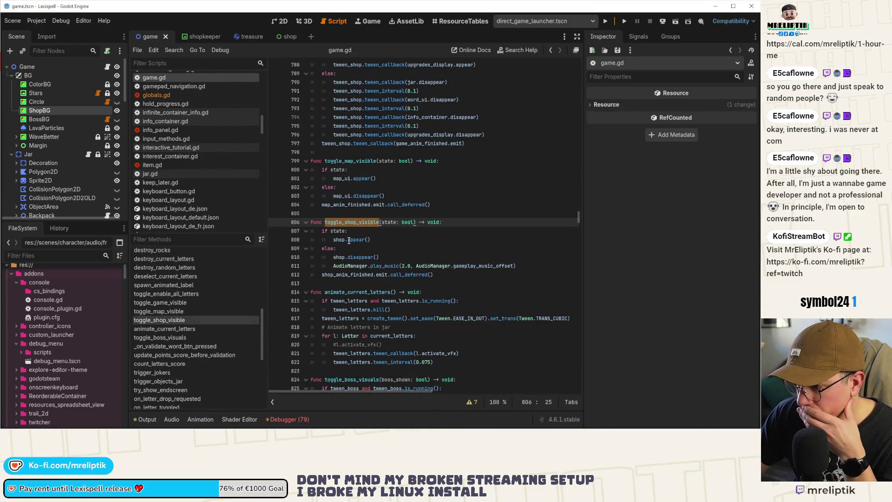
left_click(349, 240)
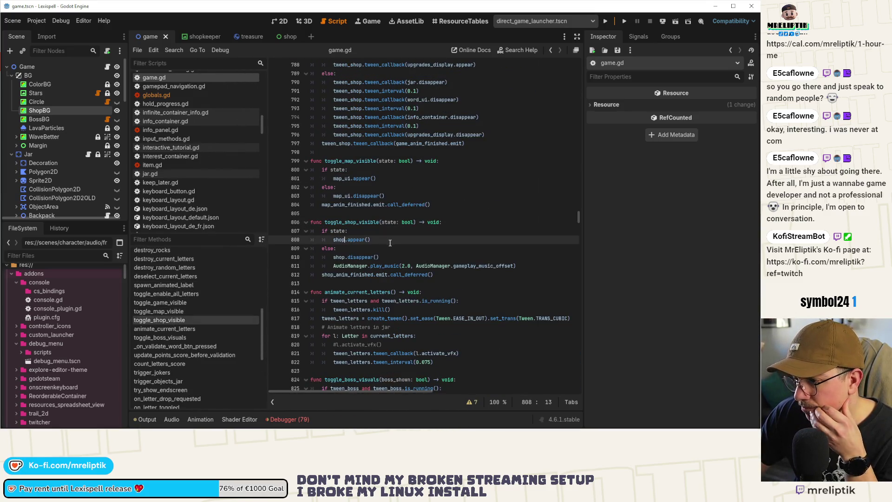
left_click(107, 103)
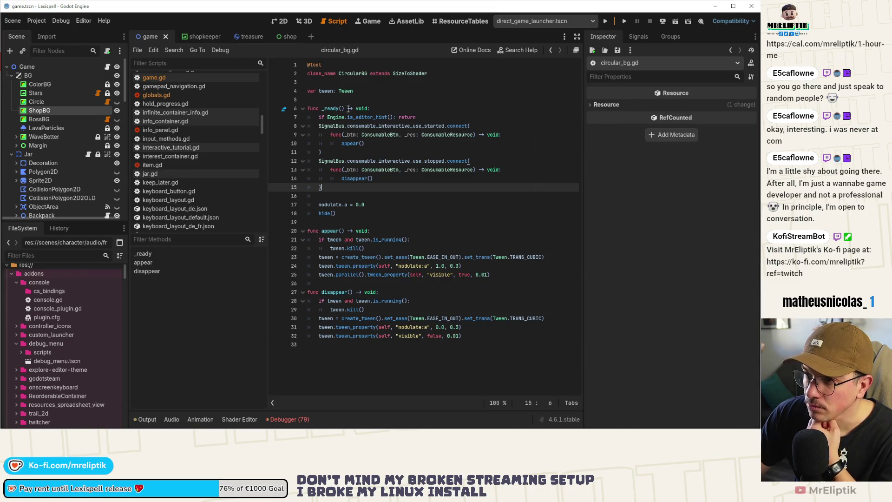
left_click_drag(471, 351, 262, 63)
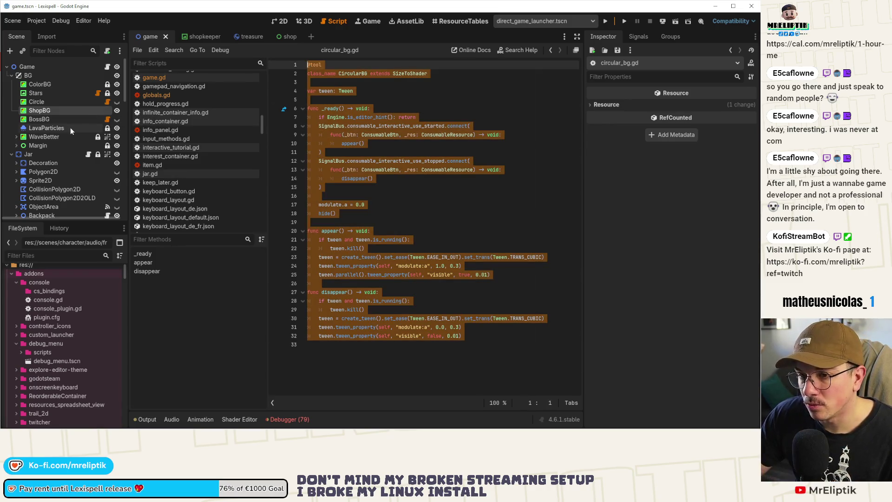
Attach a new script named shop_bg.gd to the ShopBG node
right_click(79, 112)
left_click(126, 205)
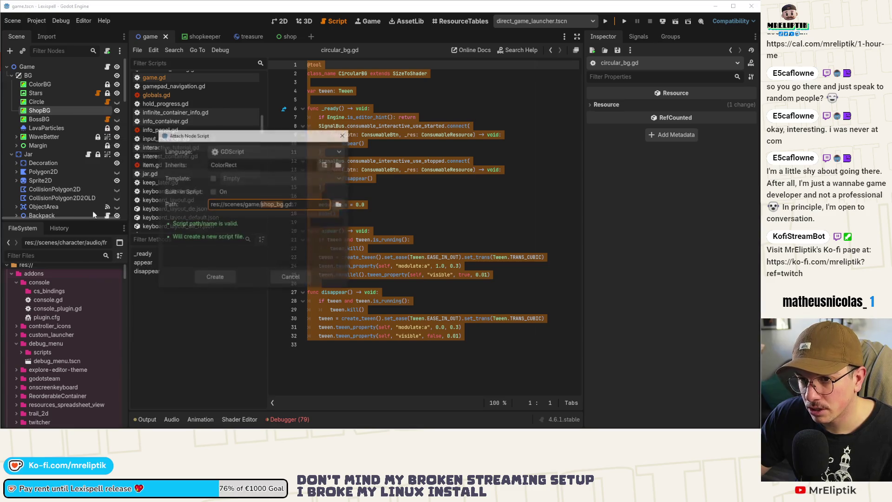
left_click(338, 205)
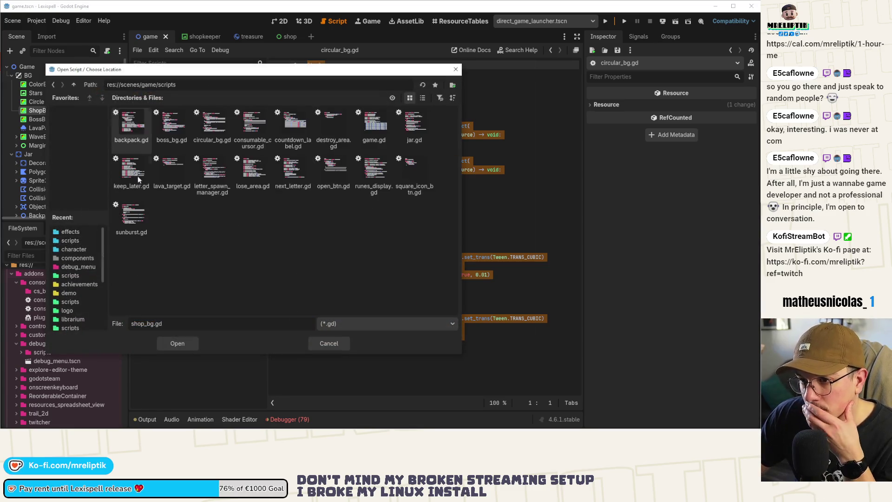
left_click(179, 343)
left_click(226, 278)
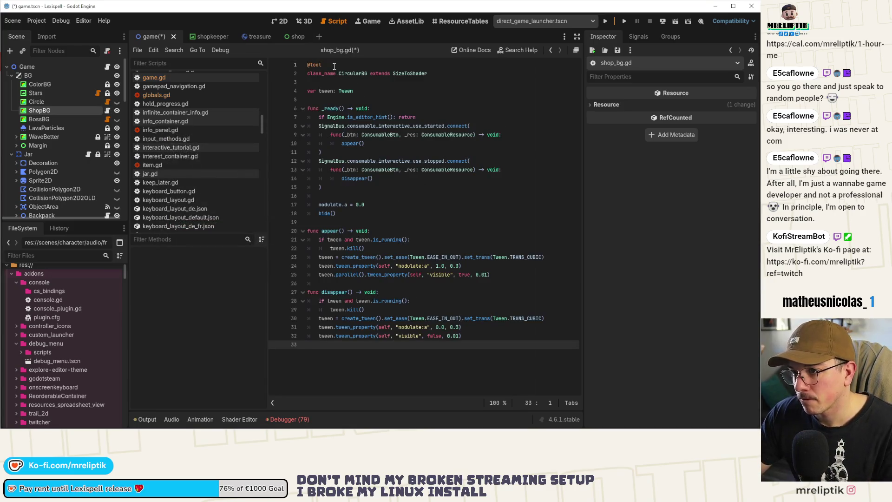
key("ctrl+Home")
key("ctrl+shift+k")
key("End")
key("ctrl+shift+Left")
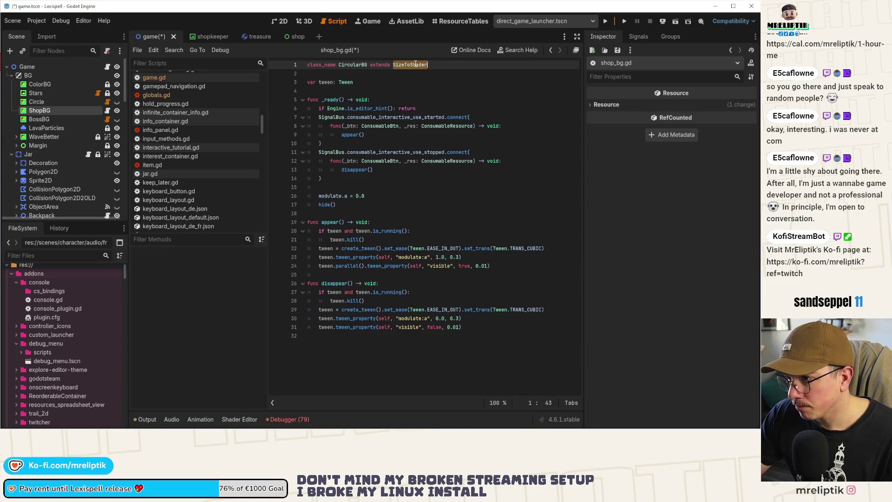
key("BackSpace")
key("BackSpace")
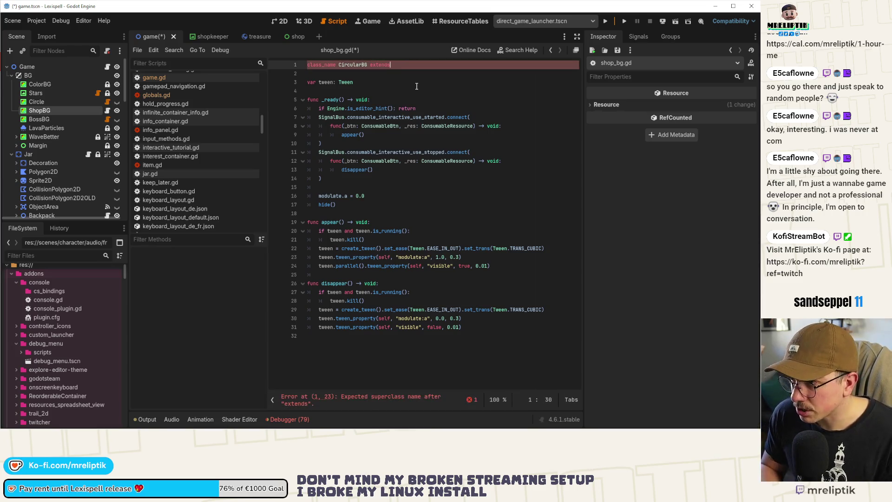
type(" ColorRect")
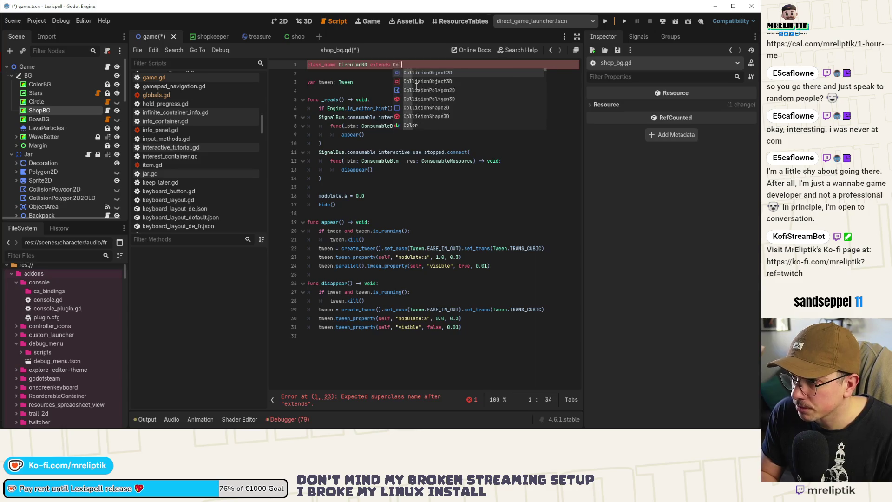
key("ctrl+Left")
key("ctrl+Left")
key("ctrl+Left")
key("ctrl+shift+Right")
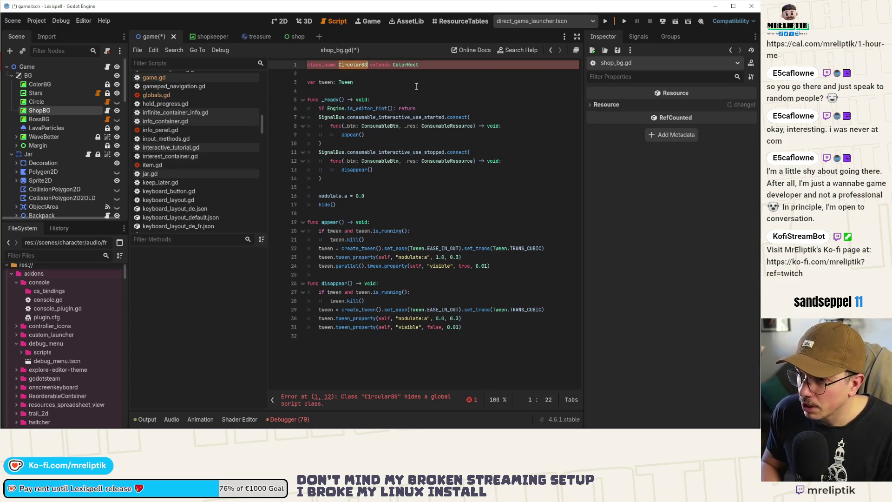
type("ShopB")
type("G")
key("ctrl+s")
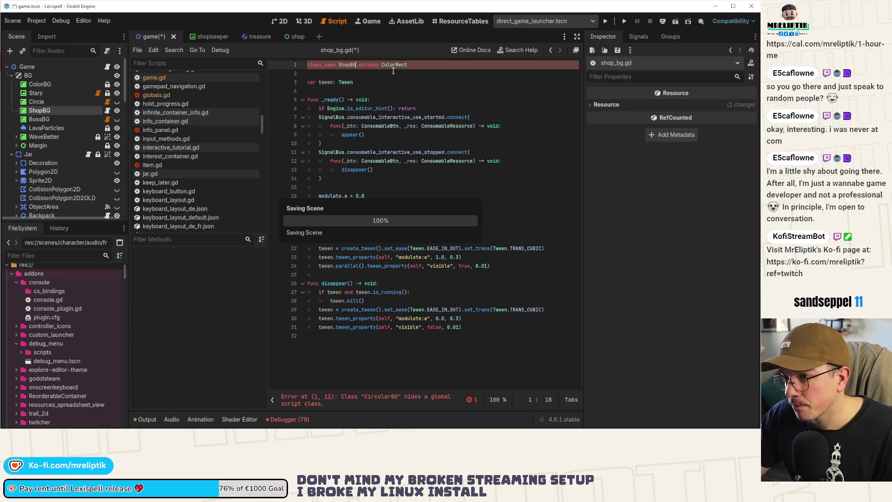
Strip the editor-hint check and SignalBus connection blocks from _ready, and save
left_click(385, 102)
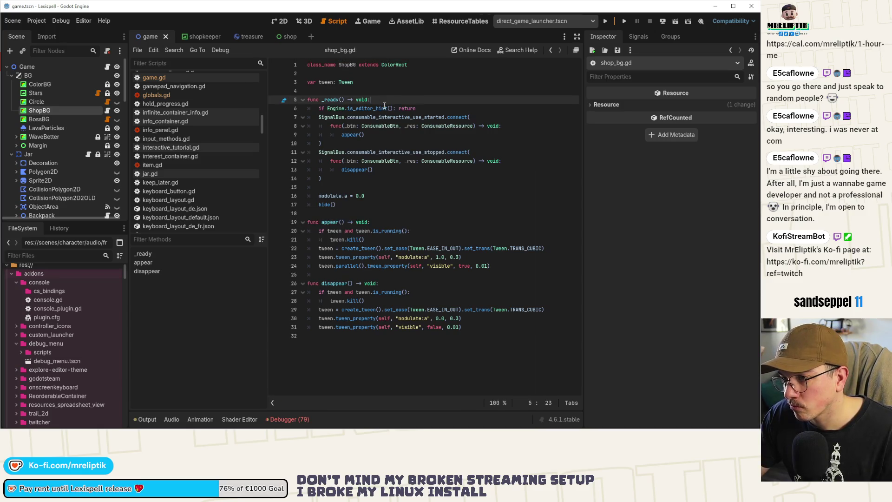
left_click(415, 108)
key("ctrl+shift+k")
key("ctrl+s")
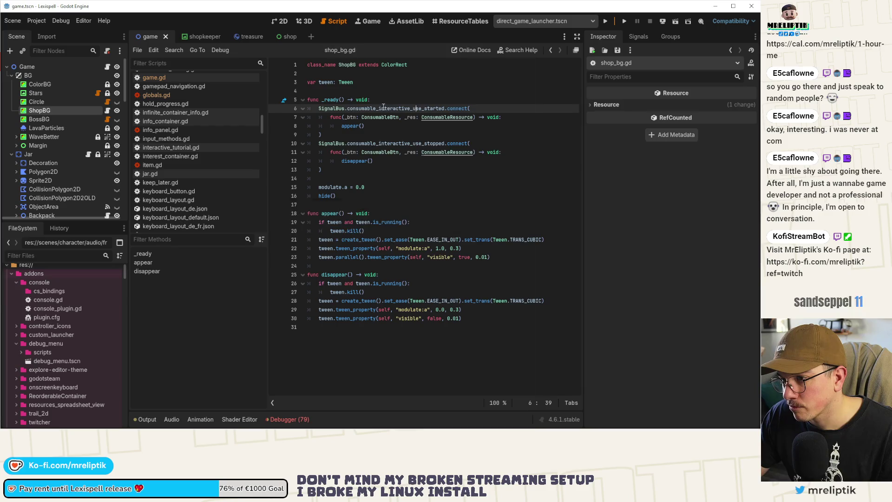
key("ctrl+shift+k")
key("ctrl+shift+k")
key("ctrl+shift+k")
key("ctrl+shift+k")
key("ctrl+shift+k")
key("ctrl+shift+k")
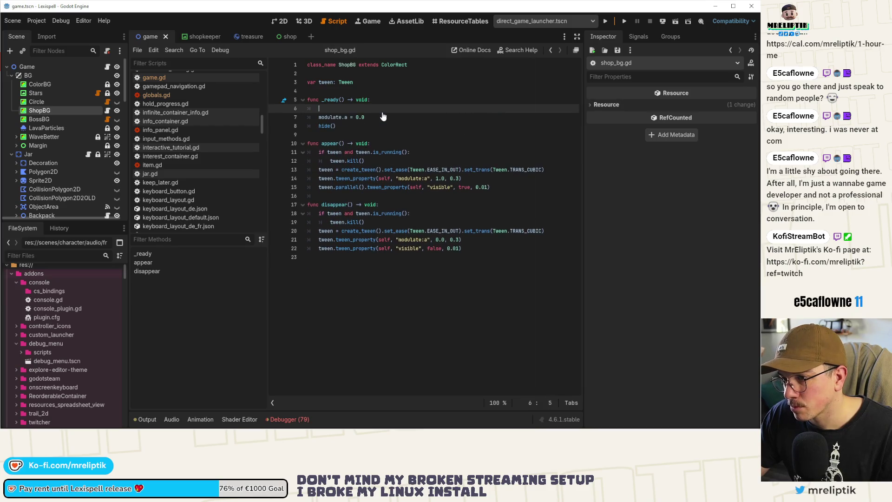
key("ctrl+s")
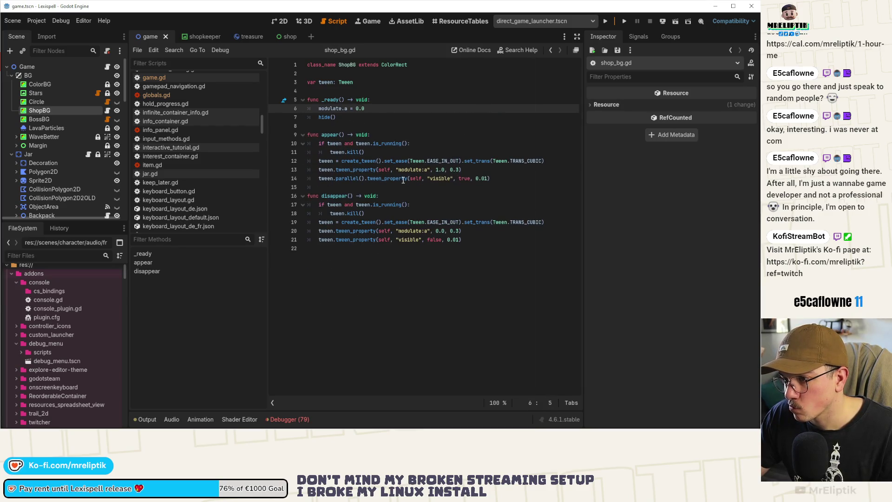
left_click(403, 179)
left_click(339, 135)
key("ctrl+s")
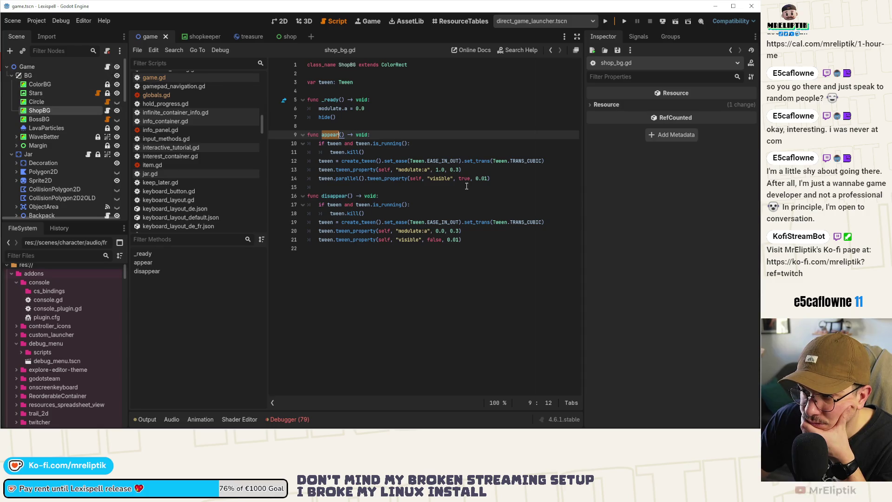
Change the fade-in and fade-out tween durations to 0.4 and save shop_bg.gd
left_click(467, 170)
key("BackSpace")
type("4")
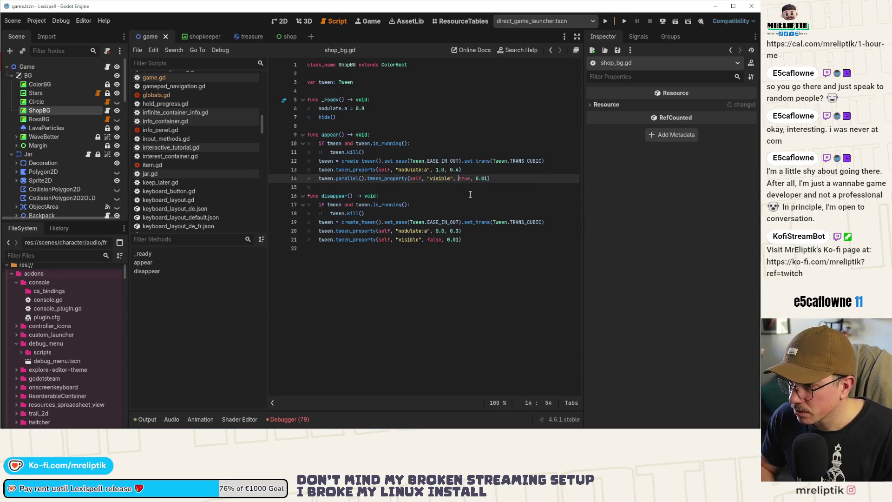
key("Down")
key("Down")
key("Down")
key("BackSpace")
type("4")
key("ctrl+s")
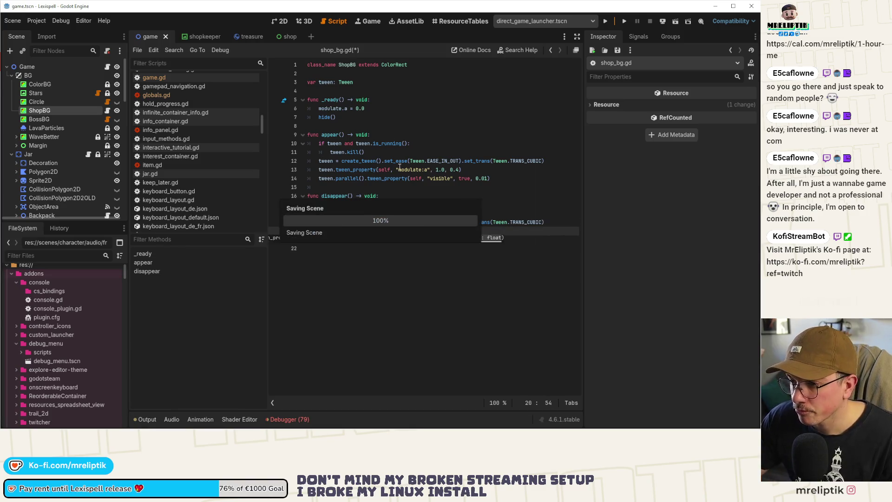
left_click(110, 67)
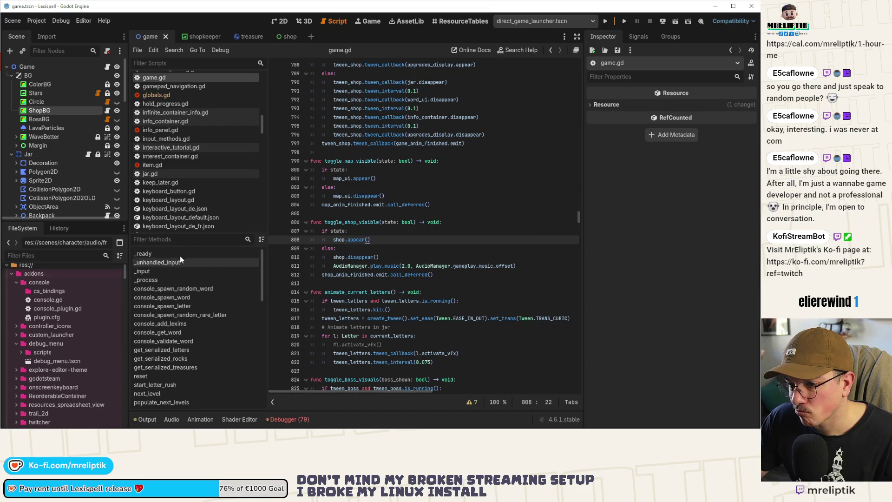
Add an onready shop_bg reference to the ShopBG node after the boss_bg variable
left_click(179, 255)
scroll(400, 215, "up", 6)
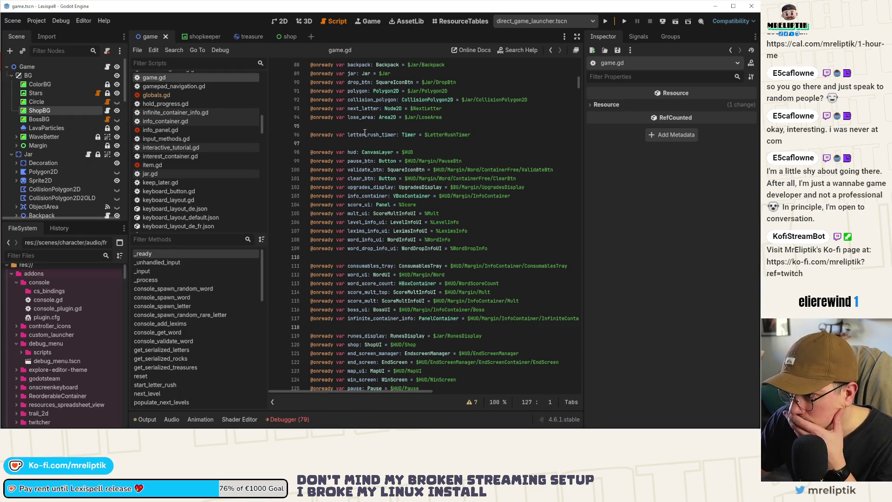
scroll(357, 211, "up", 5)
left_click(365, 160)
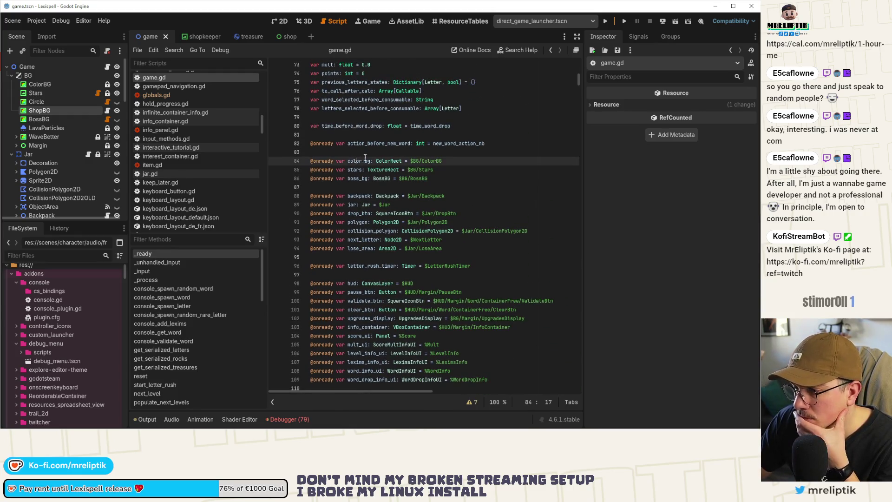
left_click(449, 176)
key("Return")
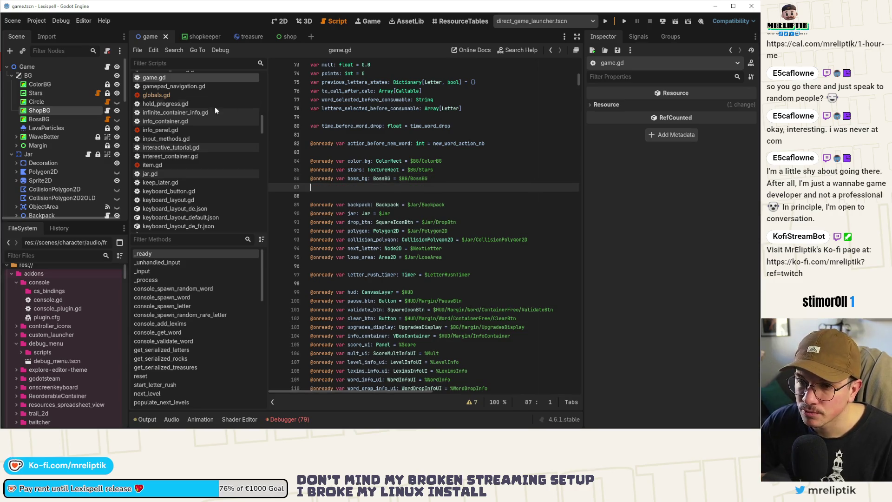
key("ctrl+v")
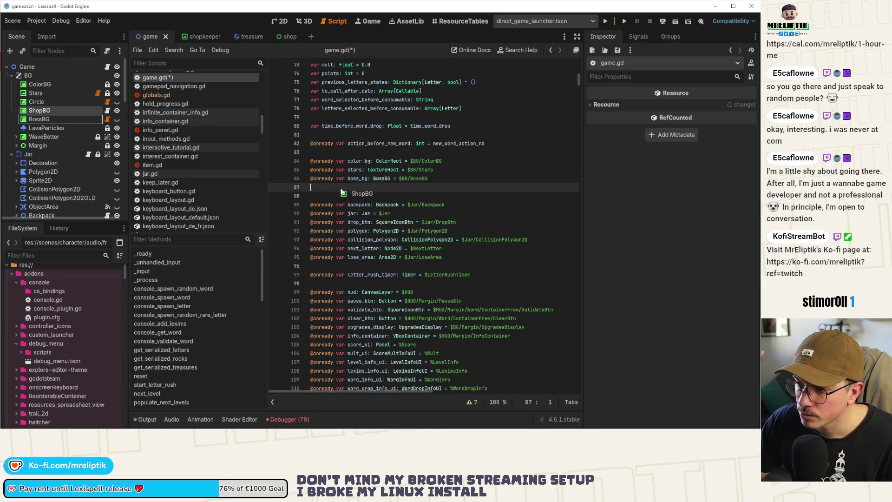
key("Return")
key("BackSpace")
double_click(358, 187)
key("ctrl+c")
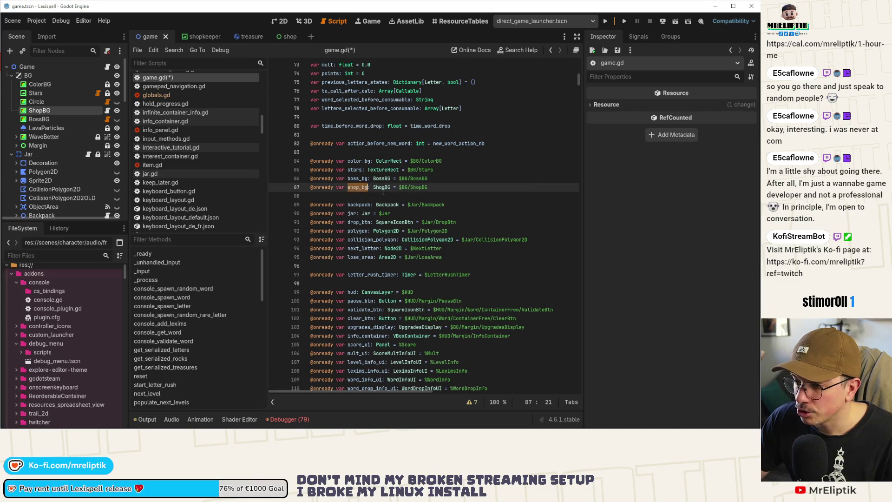
Replace $BG/ShopBG with shop_bg in the Globals.shop_bg assignment and save
scroll(338, 284, "down", 15)
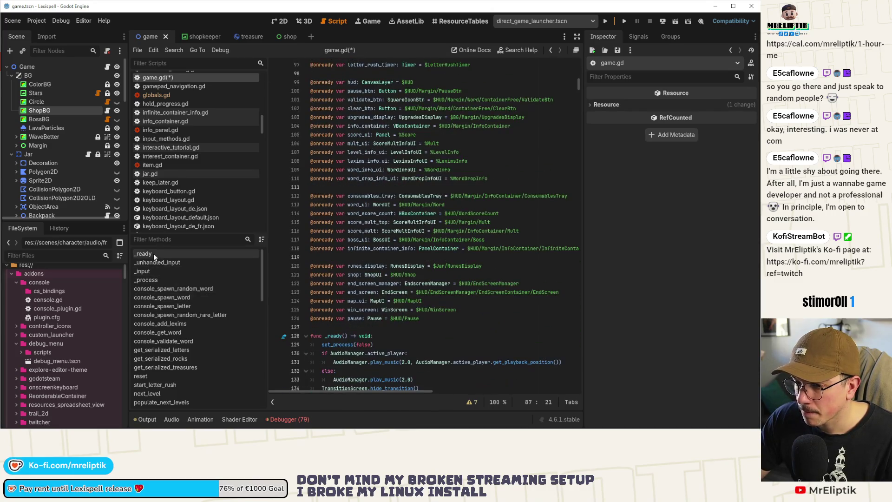
scroll(390, 284, "down", 7)
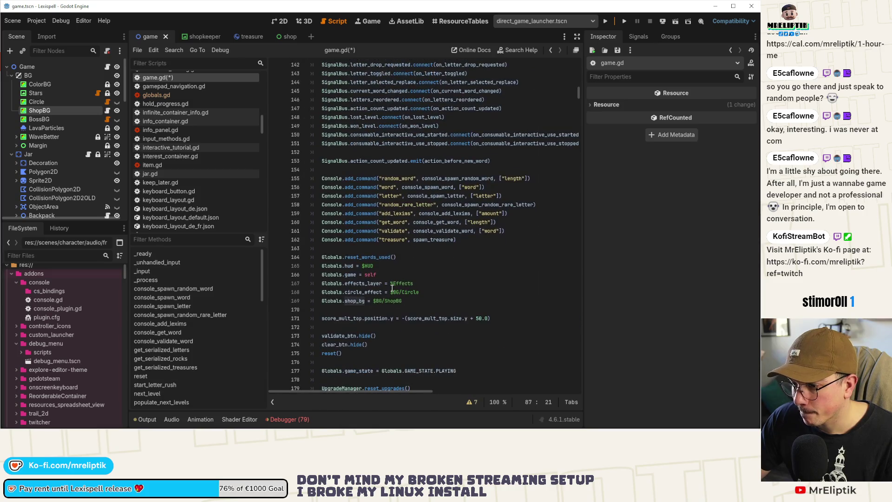
left_click(374, 301)
key("shift+End")
key("ctrl+v")
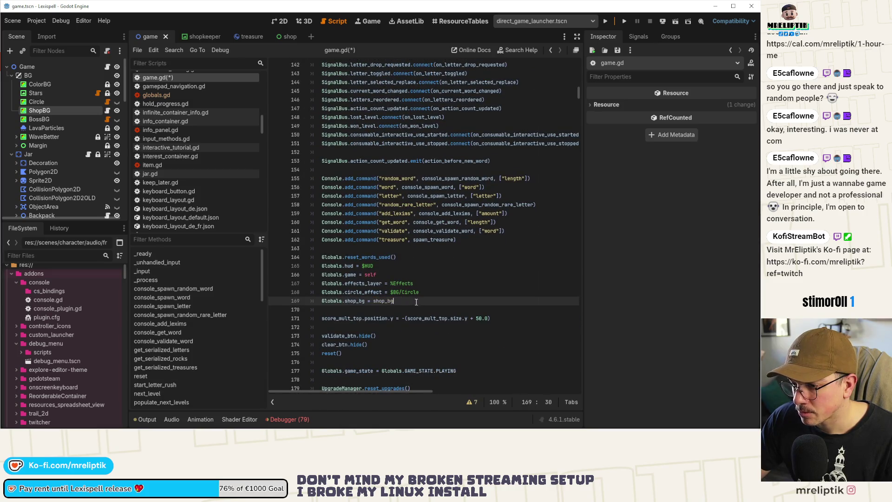
key("ctrl+s")
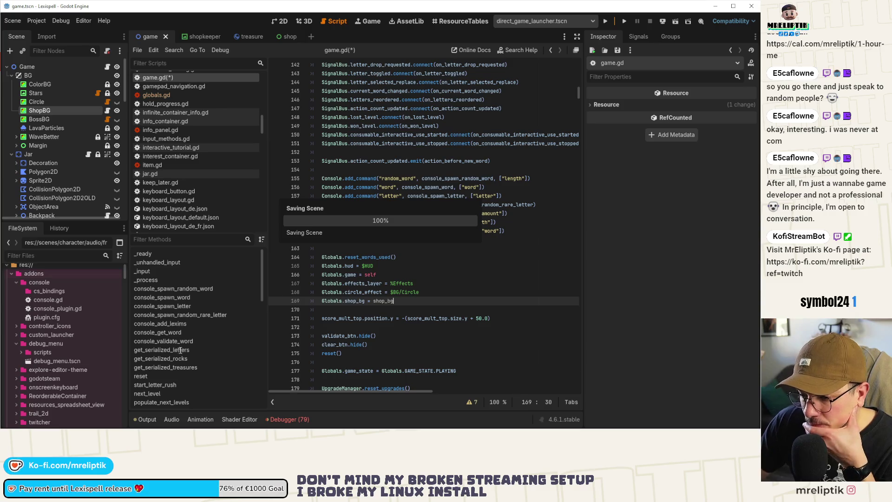
Add shop_bg.appear() and shop_bg.disappear() in toggle_shop_visible, save, and run the game
scroll(182, 328, "down", 10)
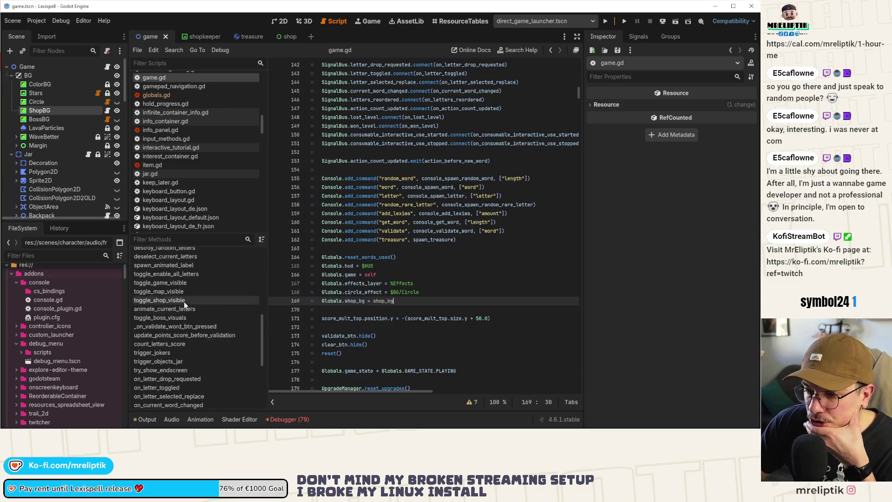
left_click(176, 301)
left_click(393, 239)
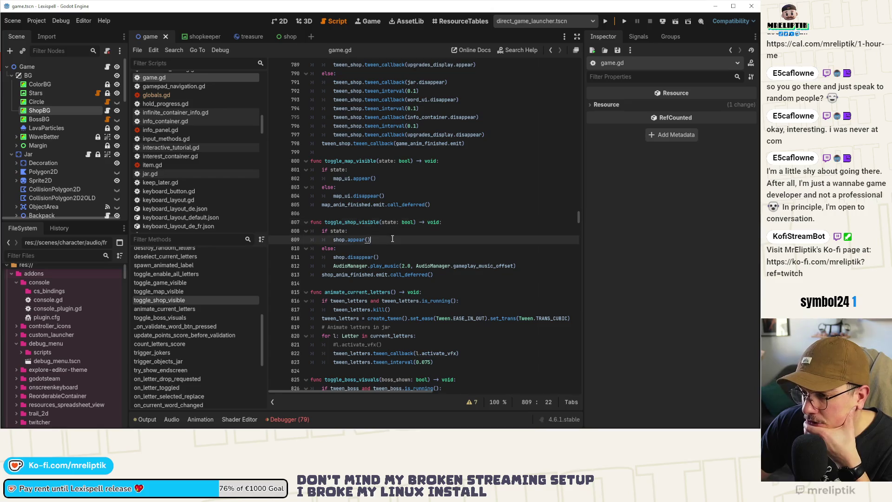
key("Return")
type("shop_bg.appear")
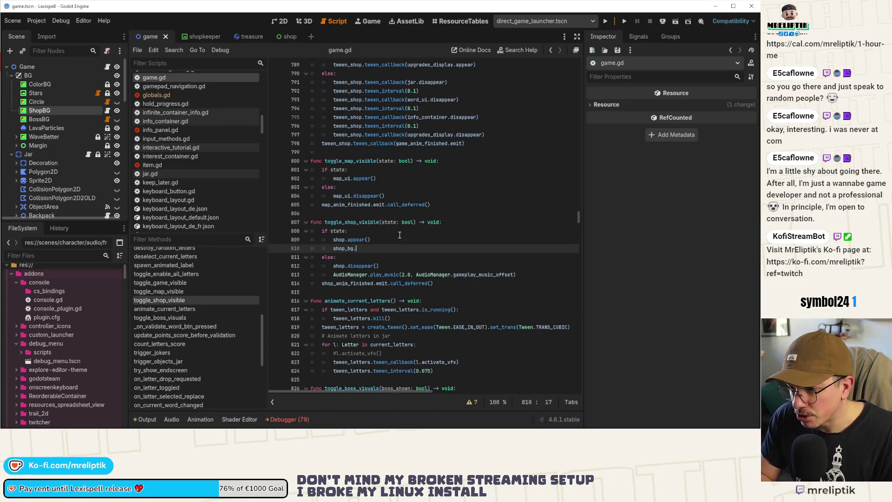
key("Return")
key("ctrl+shift+d")
key("alt+Down")
key("alt+Down")
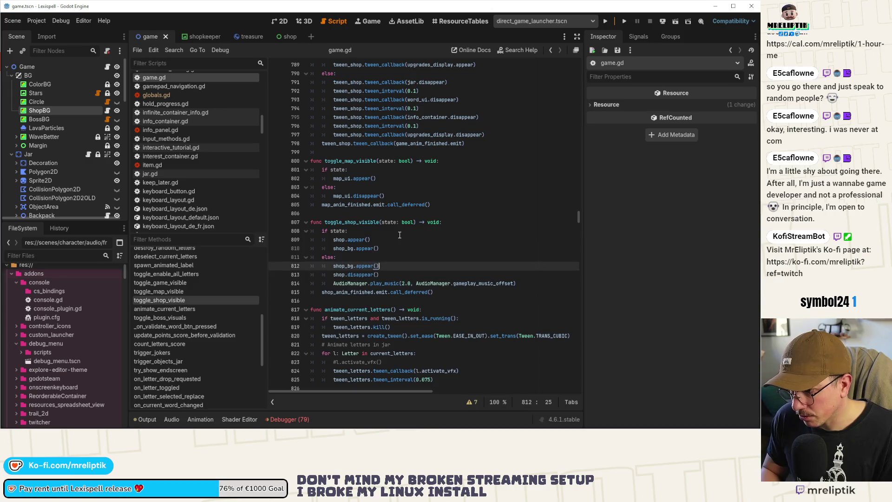
type("dis")
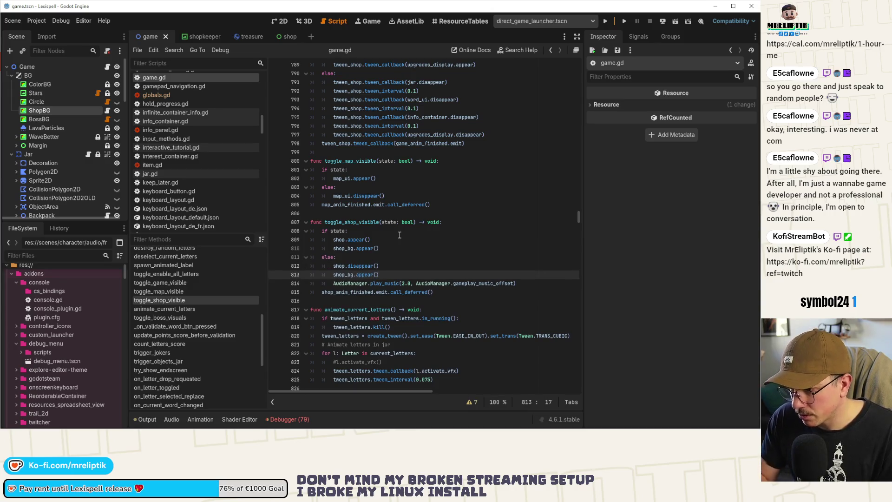
key("ctrl+s")
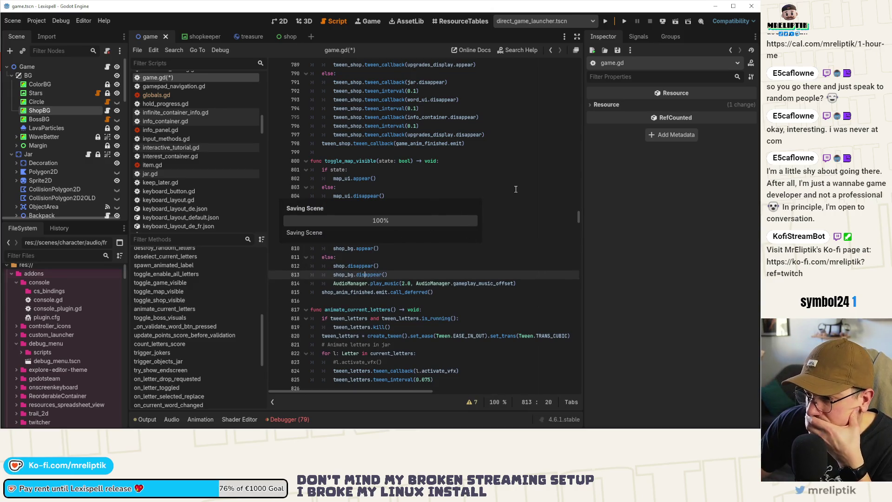
left_click(606, 21)
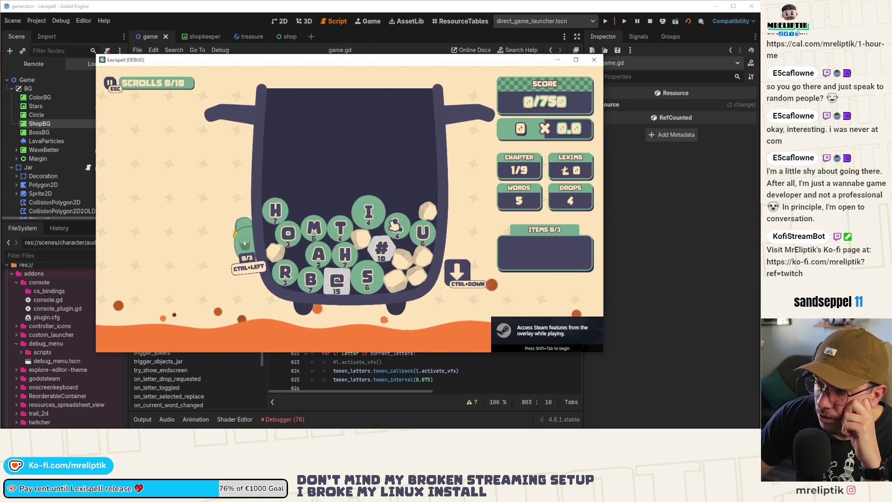
left_click(460, 274)
left_click(380, 249)
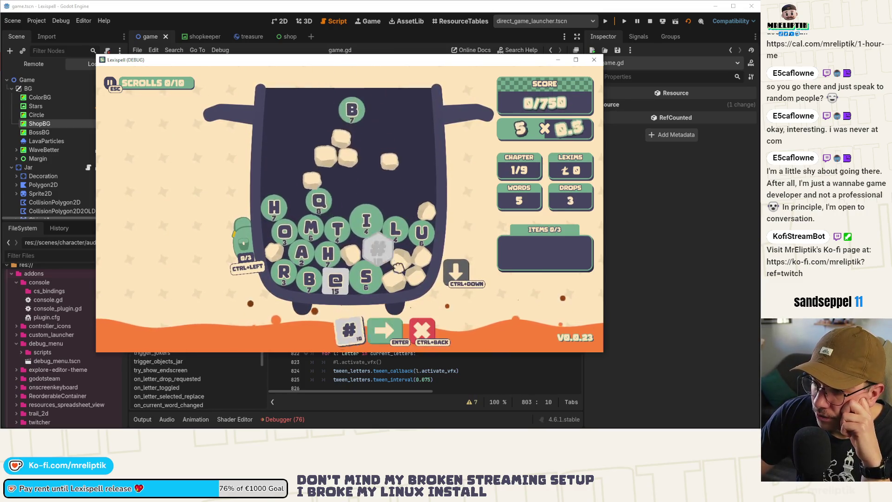
left_click(327, 211)
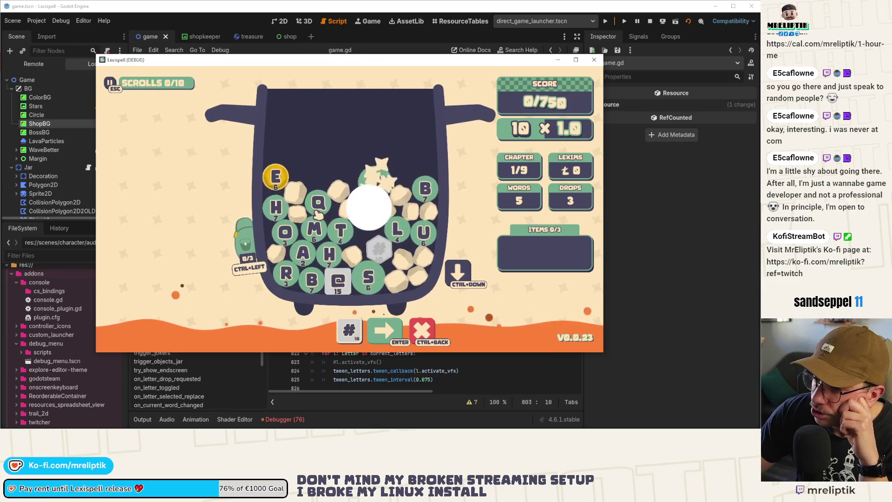
type("uo")
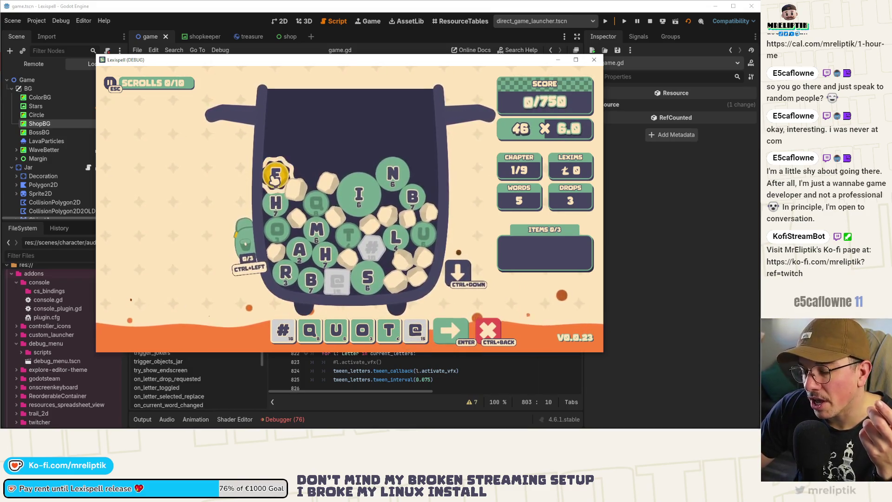
key("ctrl+Left")
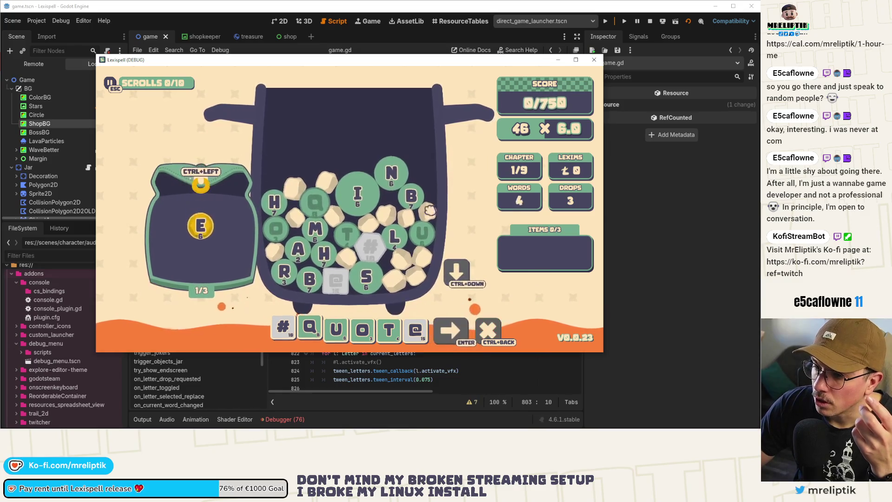
key("Return")
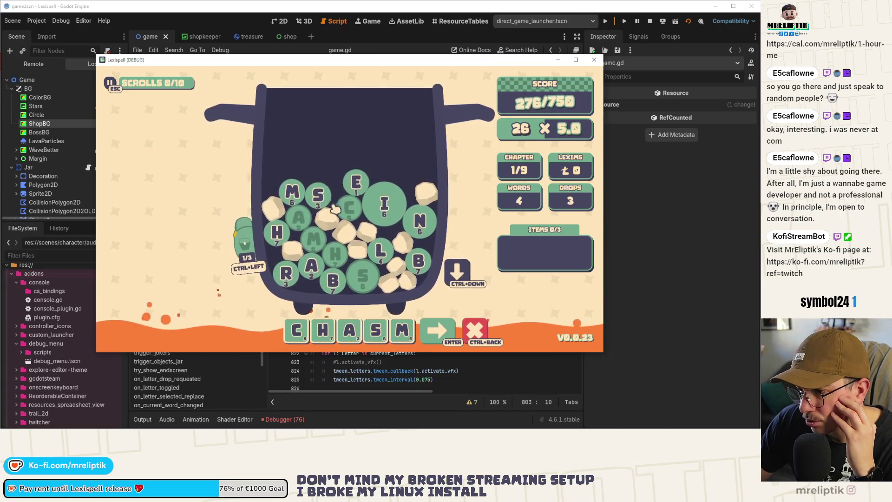
key("Return")
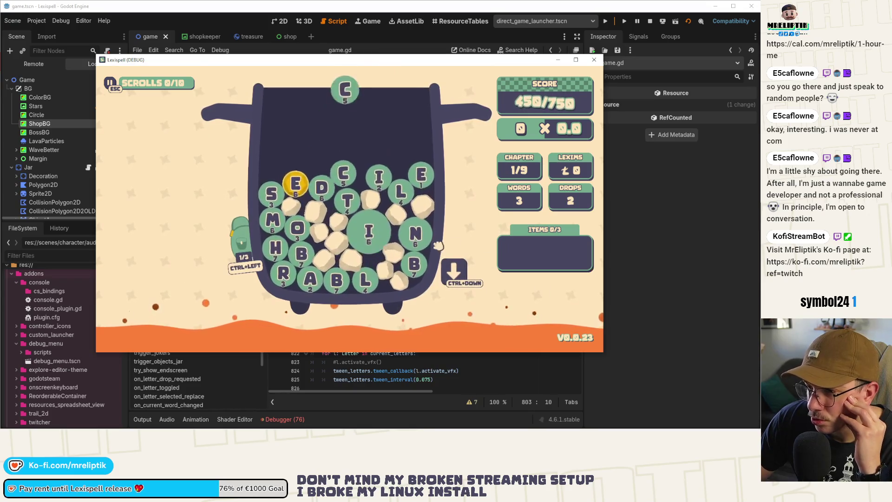
left_click(240, 241)
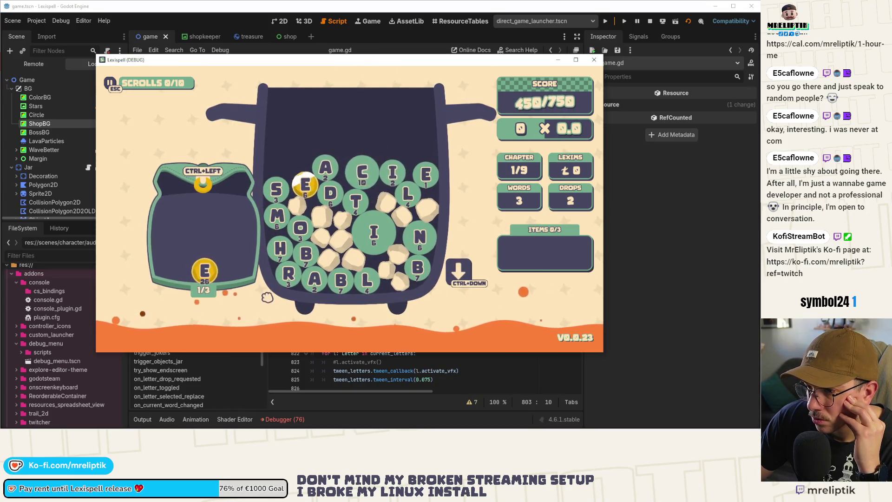
left_click(307, 187)
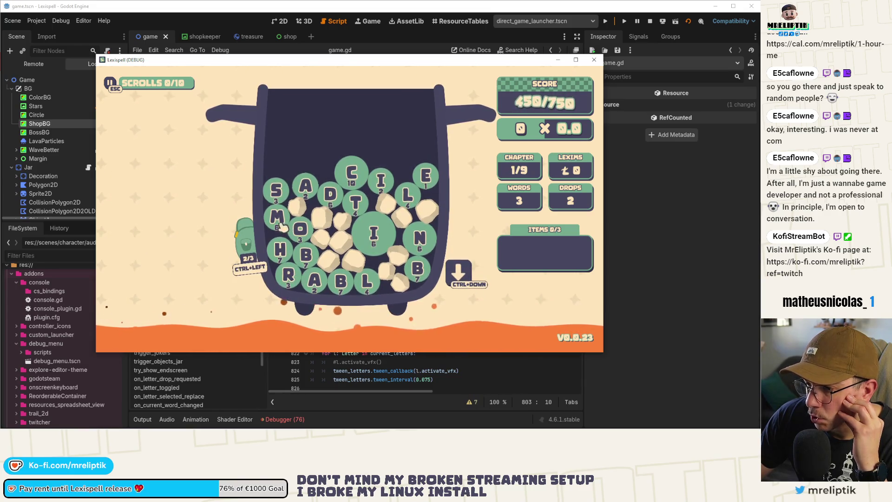
left_click(465, 271)
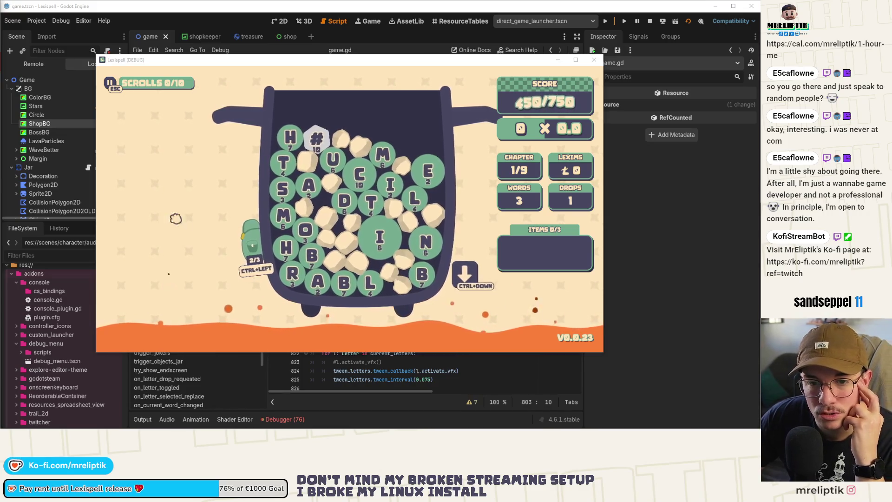
left_click(338, 284)
type("#BROMINE")
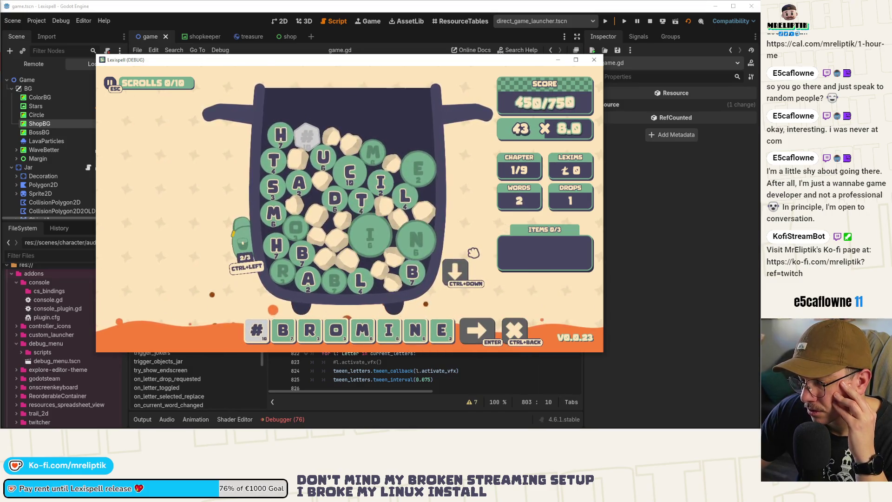
key("Return")
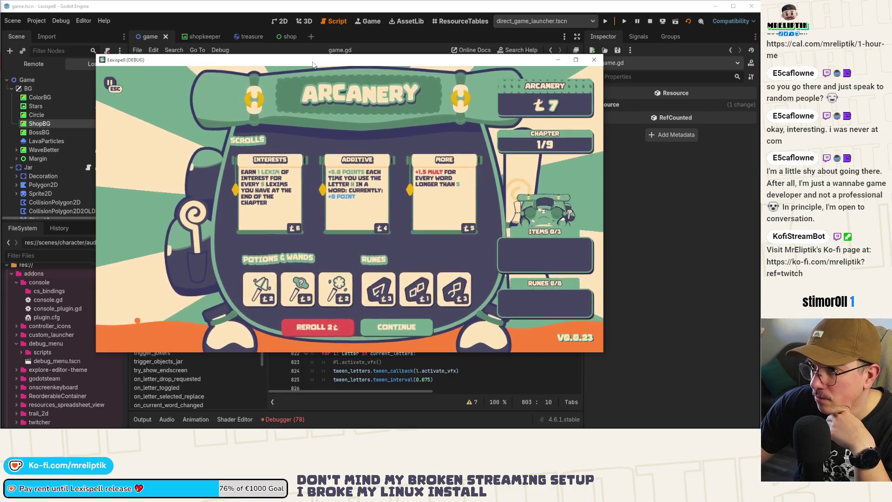
key("alt+F4")
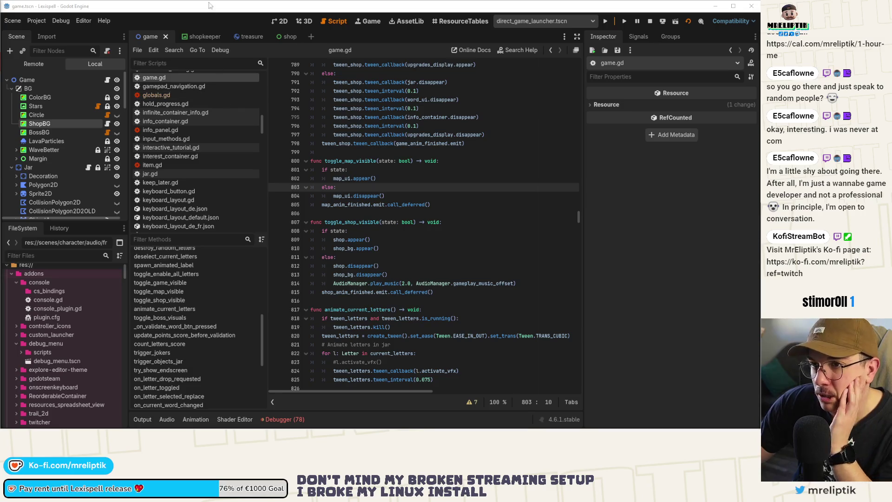
left_click(280, 21)
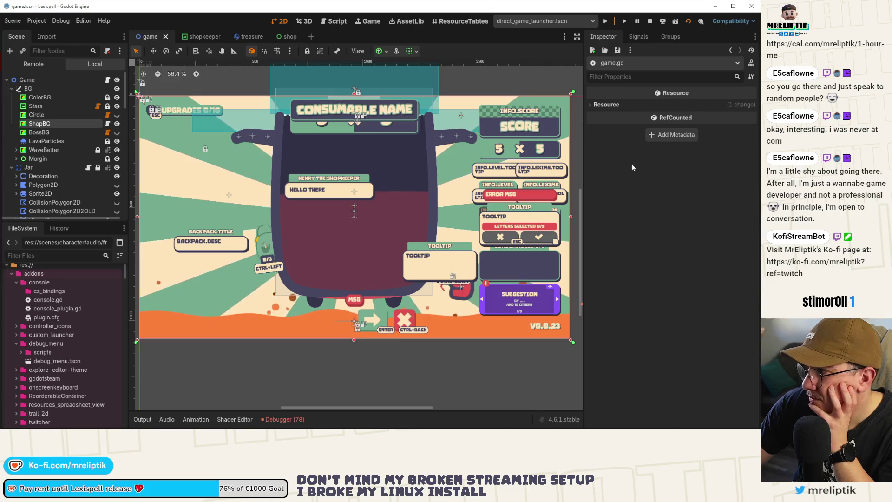
On ShopBG, try green then yellow for Color 1 and cream for Color 2
left_click(65, 132)
left_click(65, 124)
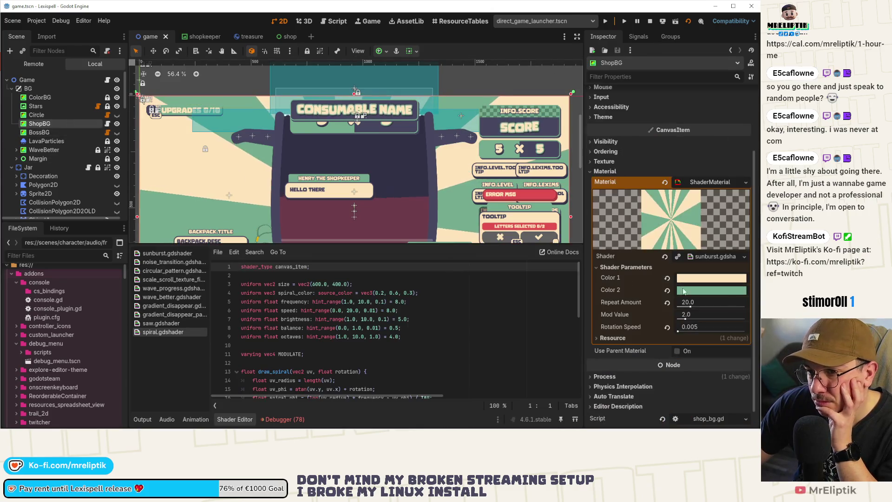
left_click(712, 278)
left_click(663, 246)
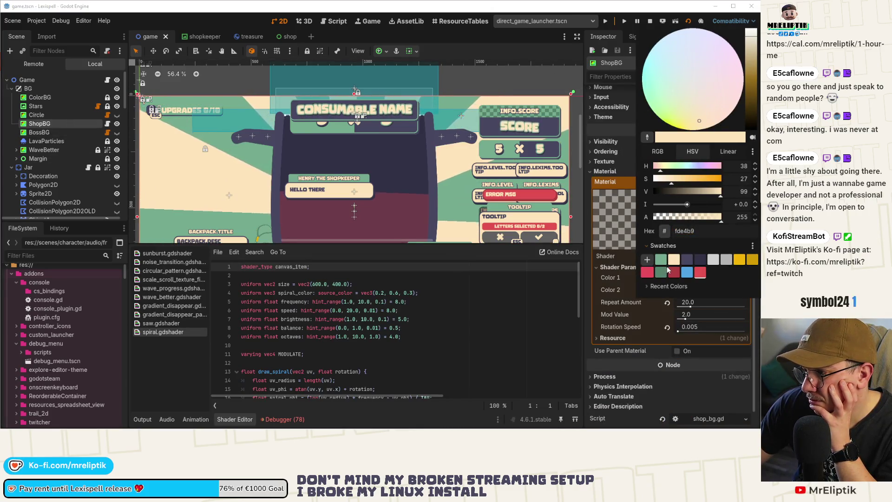
left_click(661, 273)
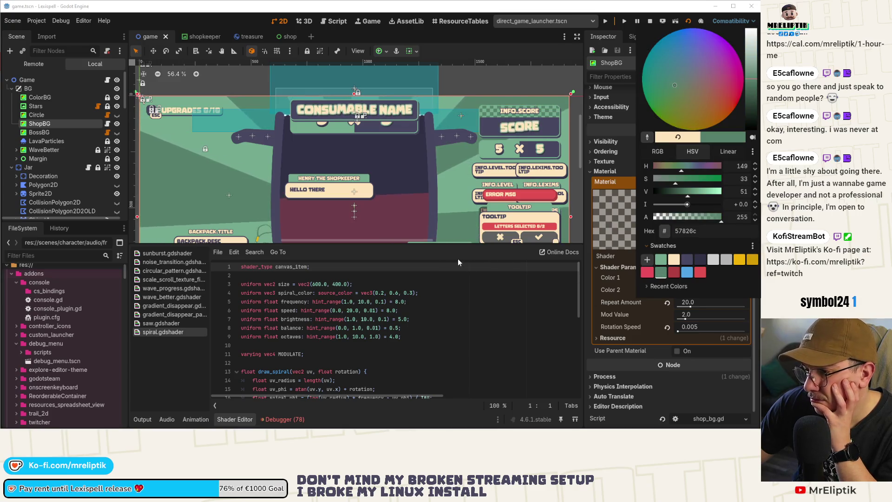
left_click(587, 266)
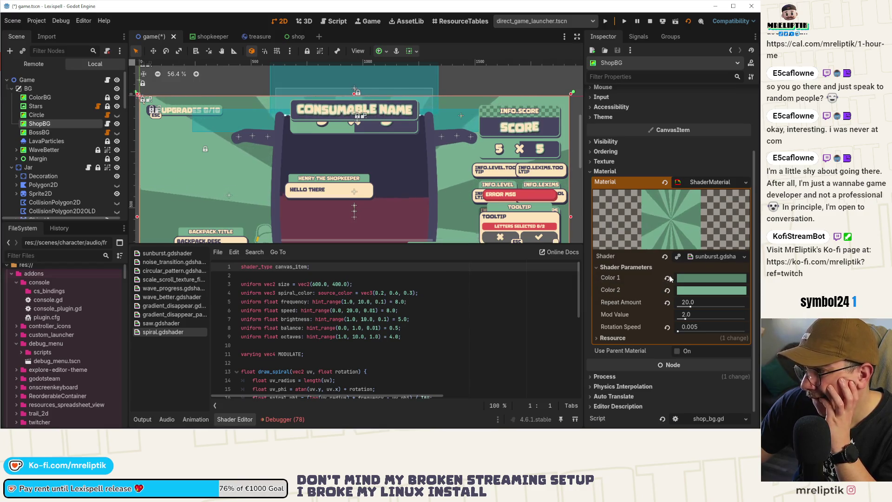
left_click(701, 278)
left_click(737, 239)
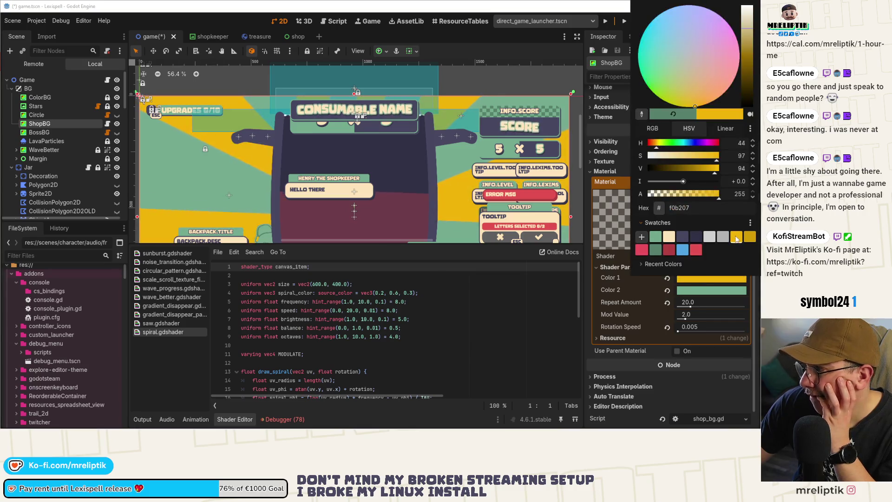
left_click(582, 304)
left_click(696, 286)
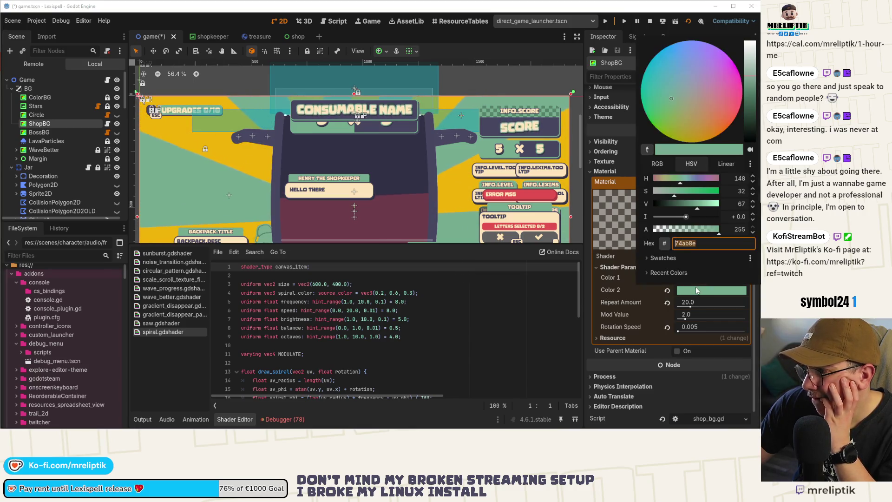
left_click(674, 272)
left_click(591, 303)
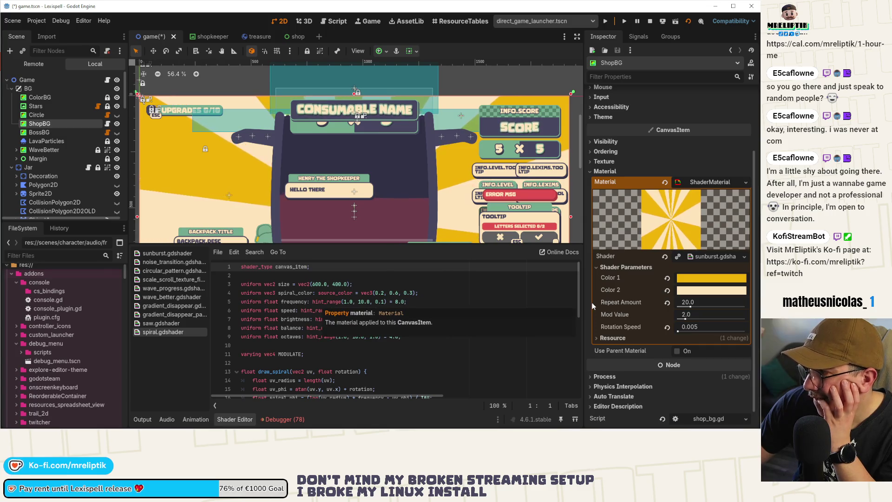
Try dark purple for Color 1 and navy, then green, for Color 2
left_click(692, 278)
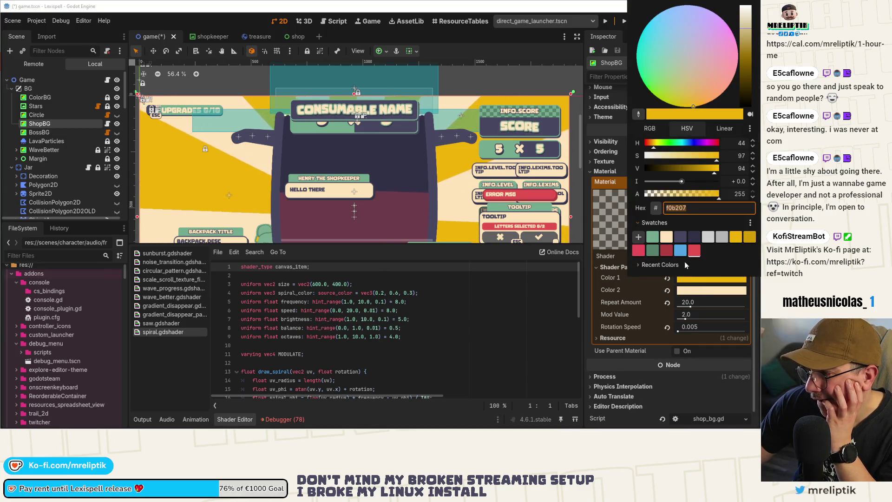
left_click(680, 237)
left_click(589, 297)
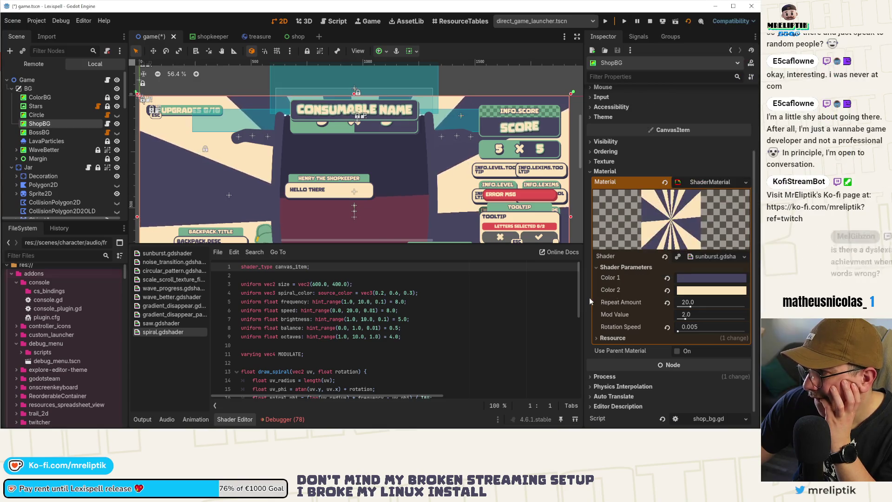
left_click(696, 292)
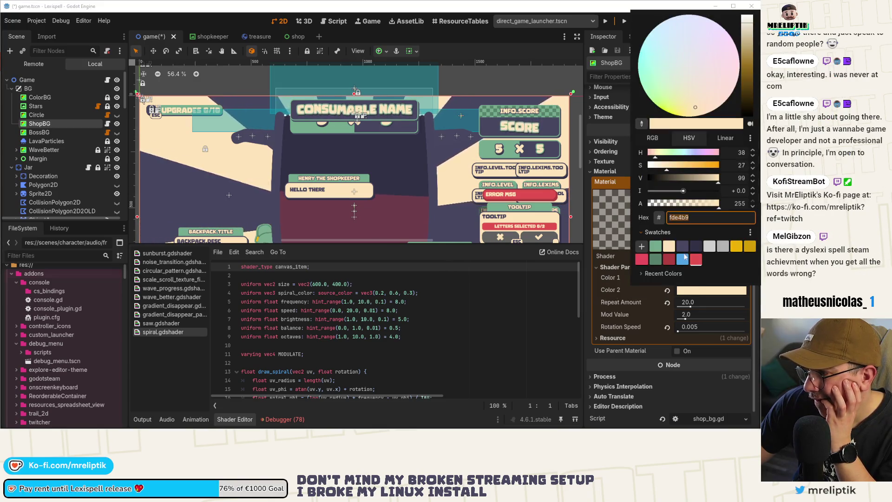
left_click(696, 247)
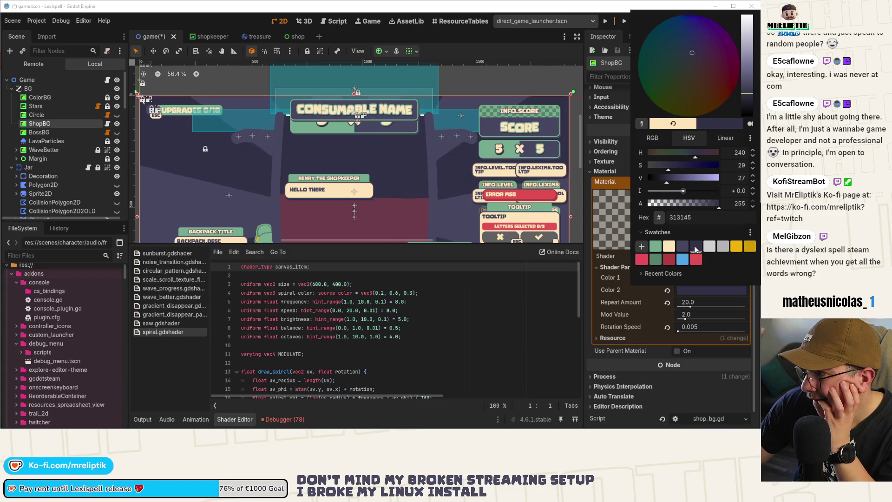
left_click(594, 314)
left_click(715, 290)
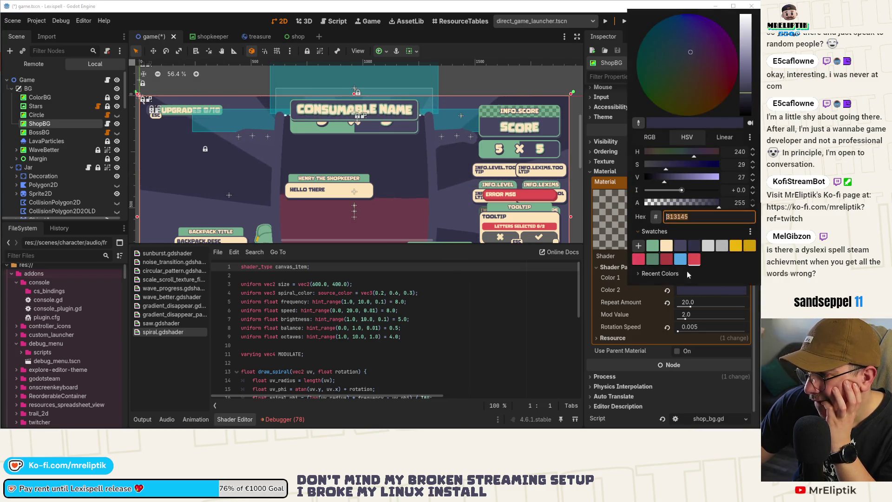
left_click(654, 258)
left_click(576, 295)
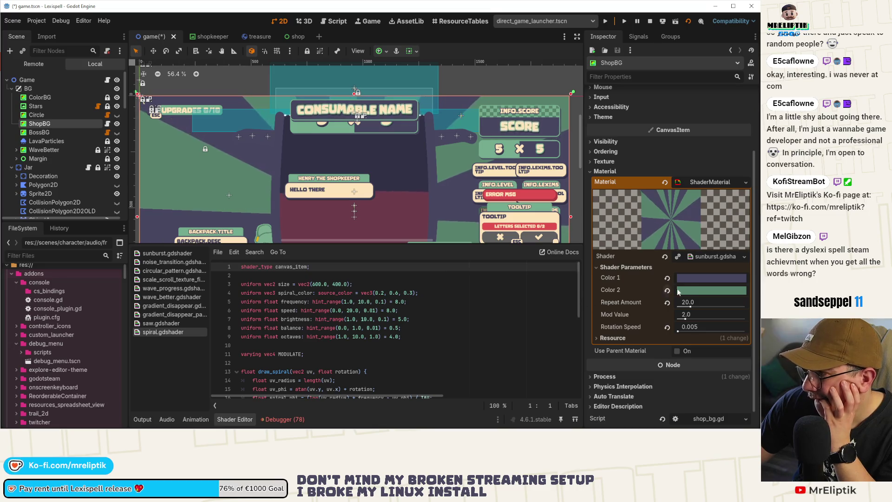
left_click(679, 290)
left_click(587, 289)
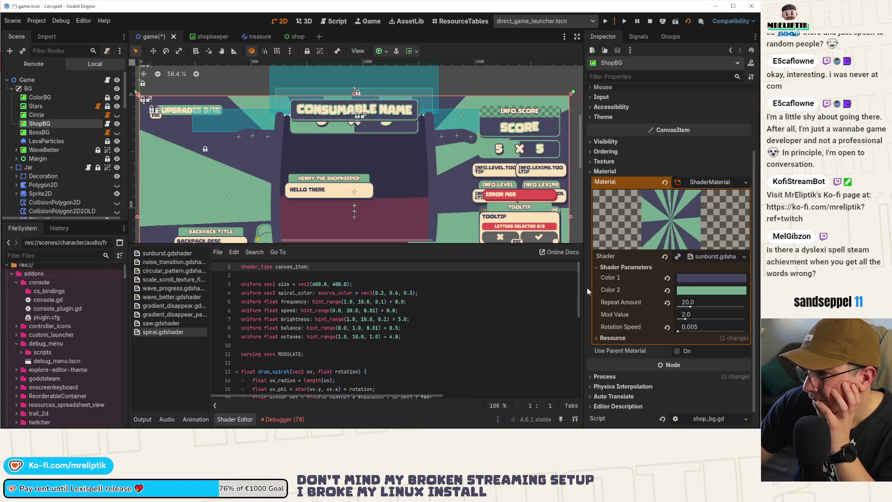
Try green for Color 1, then settle on cream, keeping Color 2 green
left_click(704, 275)
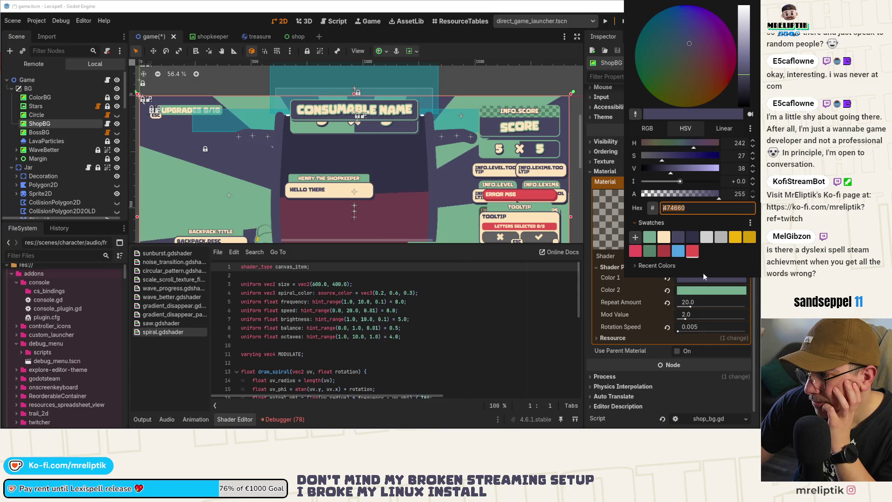
left_click(650, 237)
left_click(589, 278)
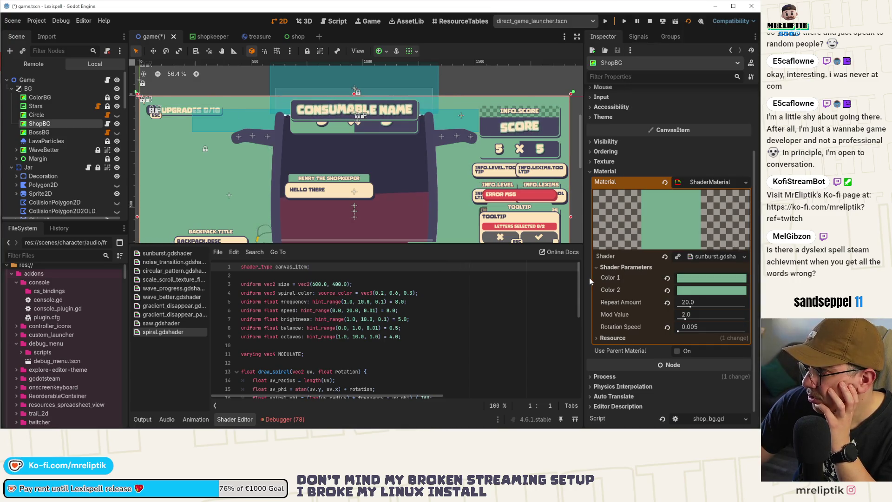
left_click(696, 278)
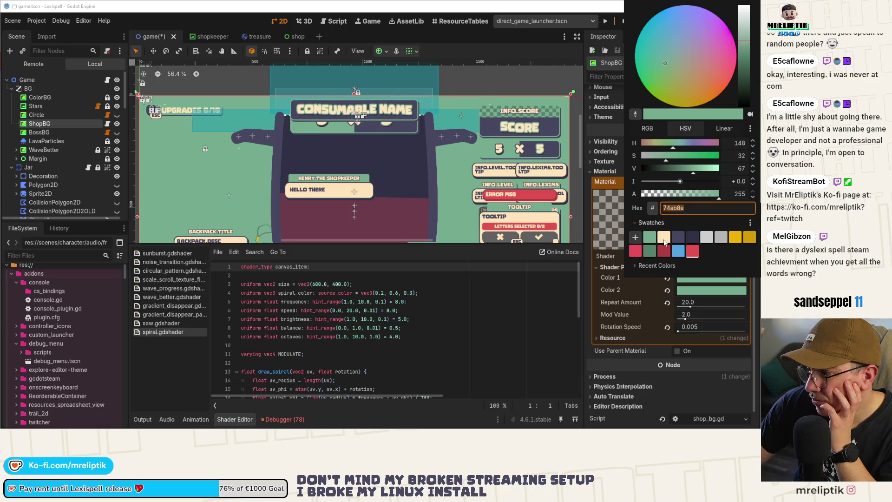
left_click(664, 238)
left_click(592, 289)
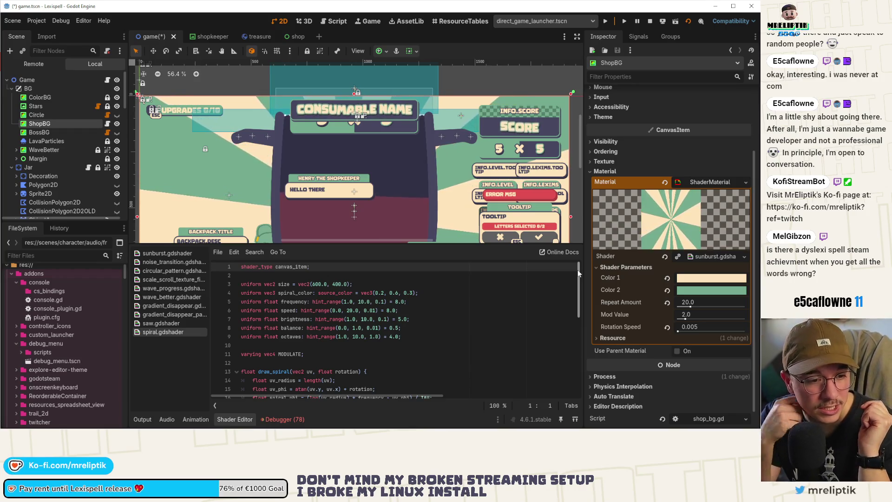
Collapse the bottom Shader Editor panel so the game scene fills the view
key("alt+Tab")
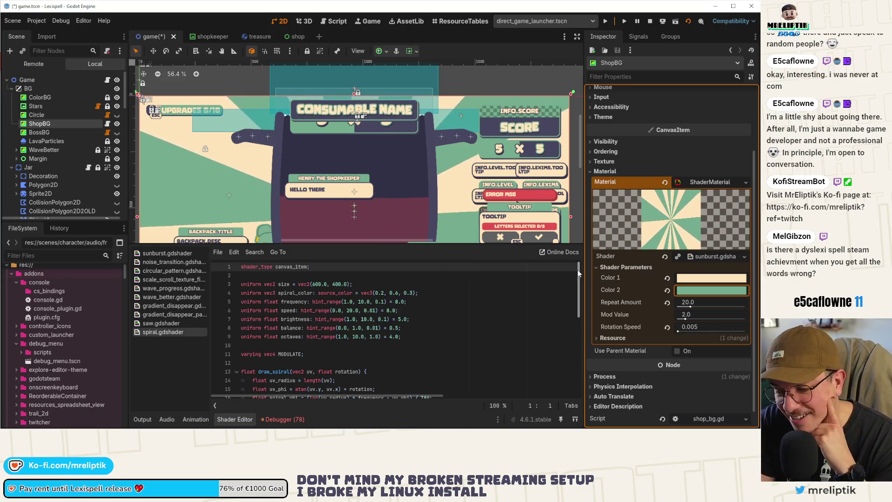
key("alt+Tab")
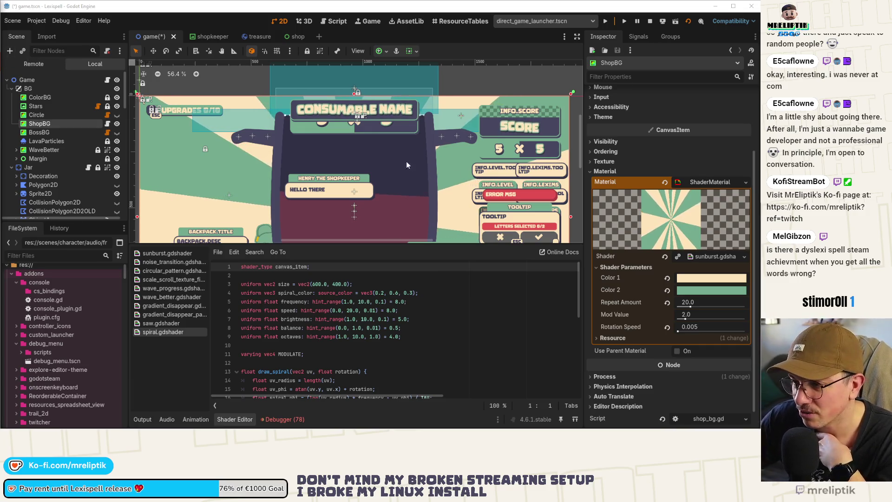
left_click(143, 420)
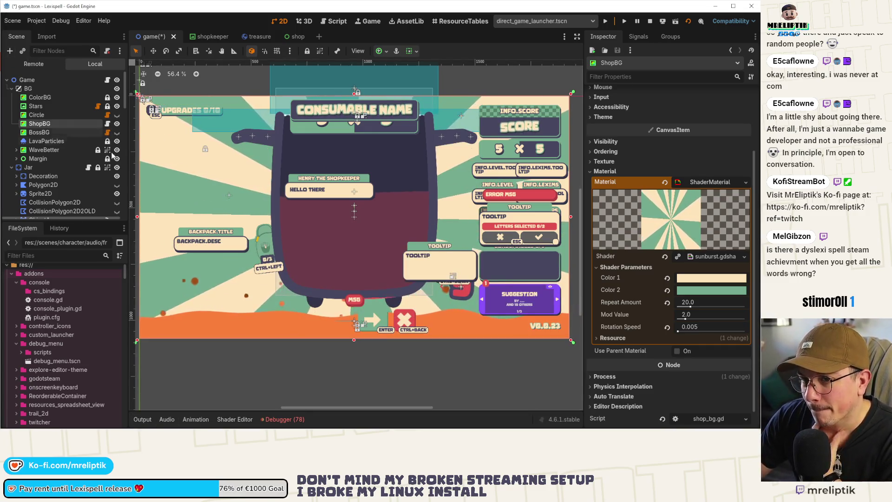
Toggle ShopBG's visibility off, on, then off again to compare backgrounds
left_click(117, 124)
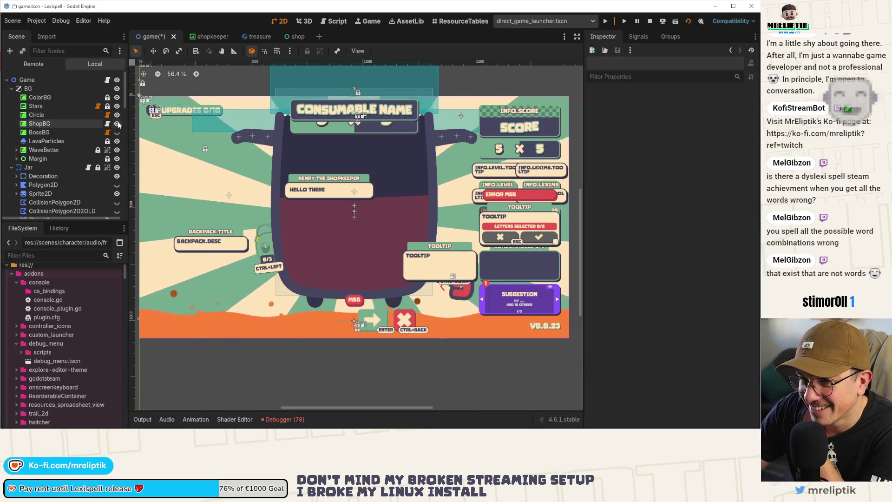
left_click(117, 124)
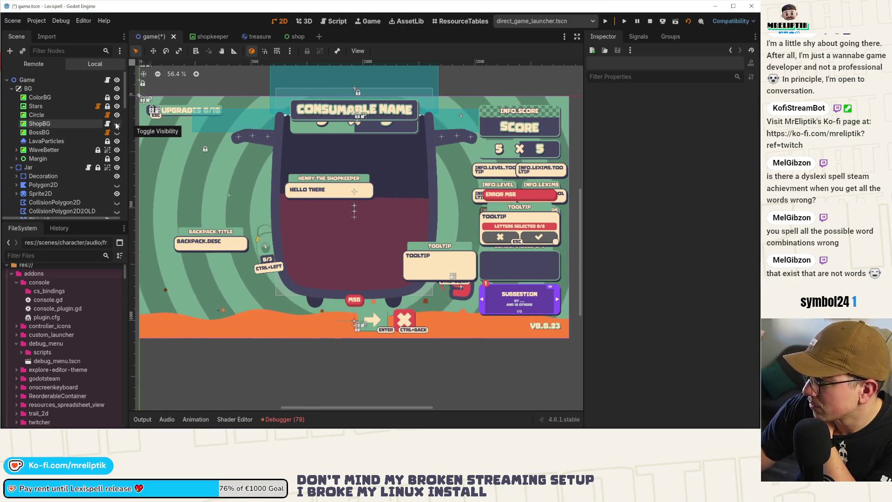
left_click(118, 124)
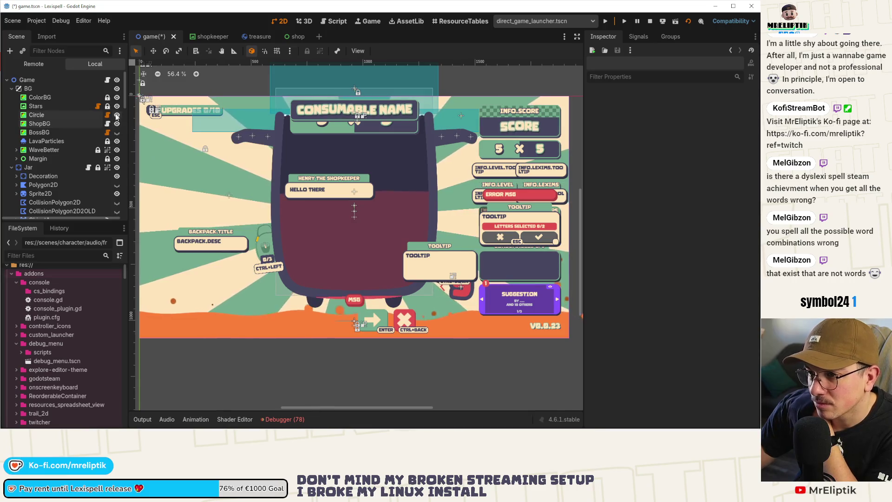
left_click(117, 124)
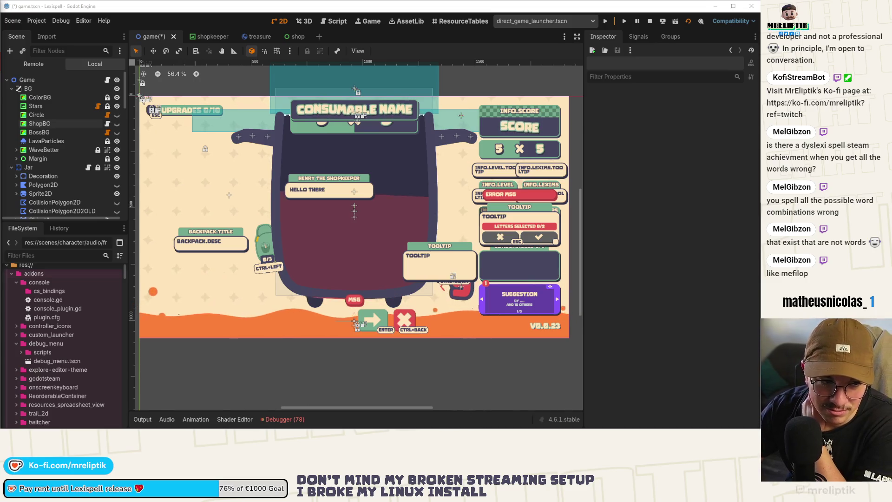
left_click(656, 423)
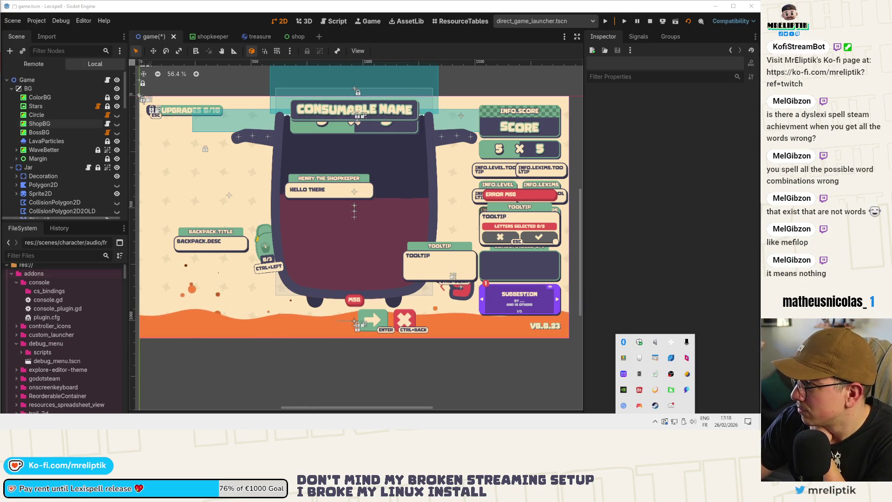
key("Escape")
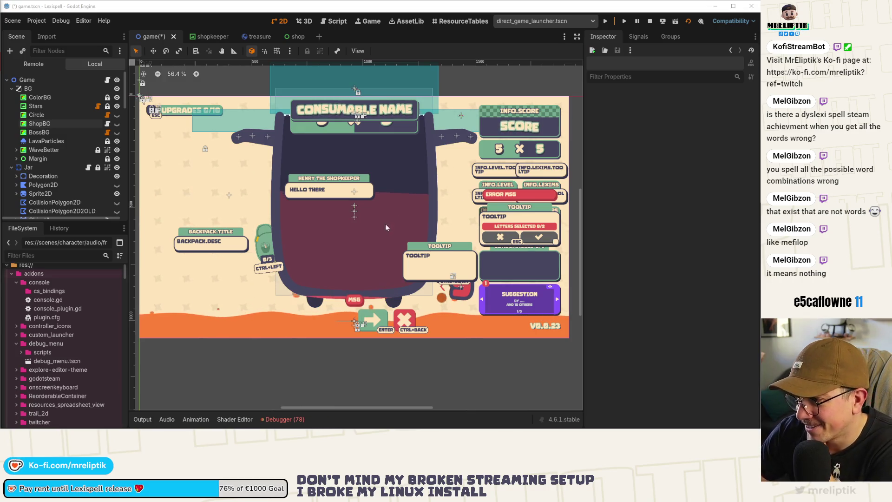
scroll(260, 186, "down", 4)
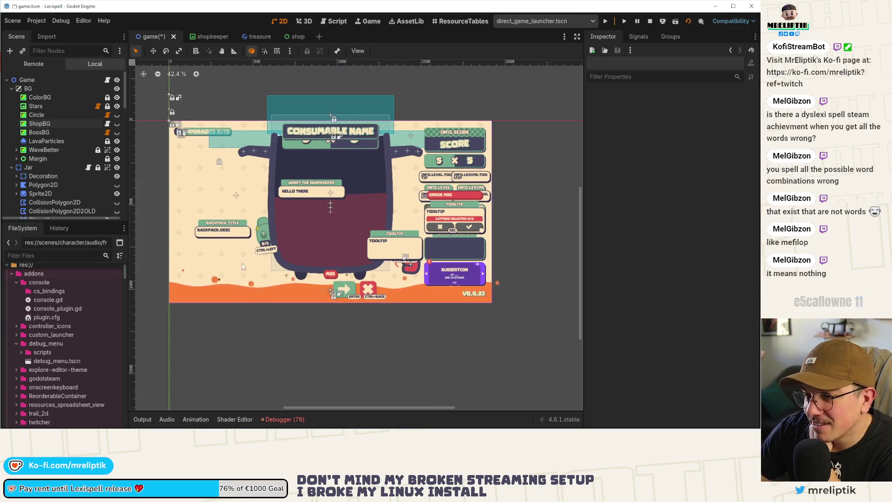
Zoom the 2D viewport and start a Win+Shift+S screen snip
scroll(239, 283, "up", 3)
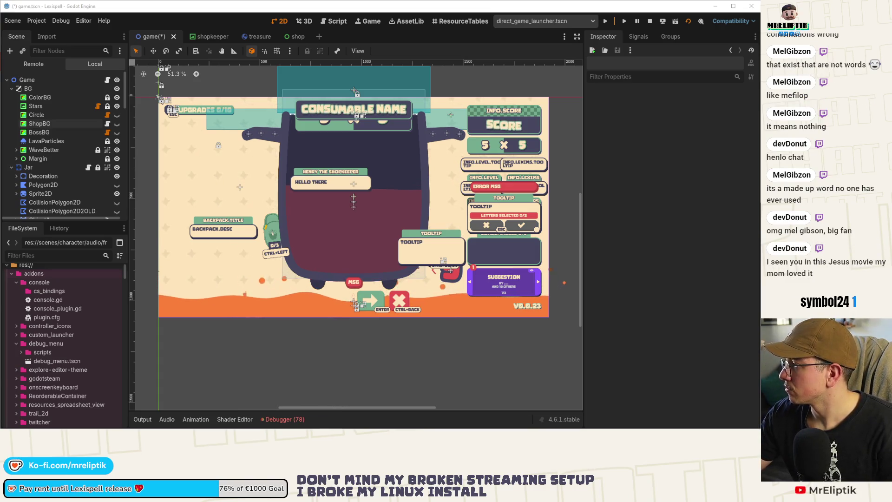
key("super+shift+s")
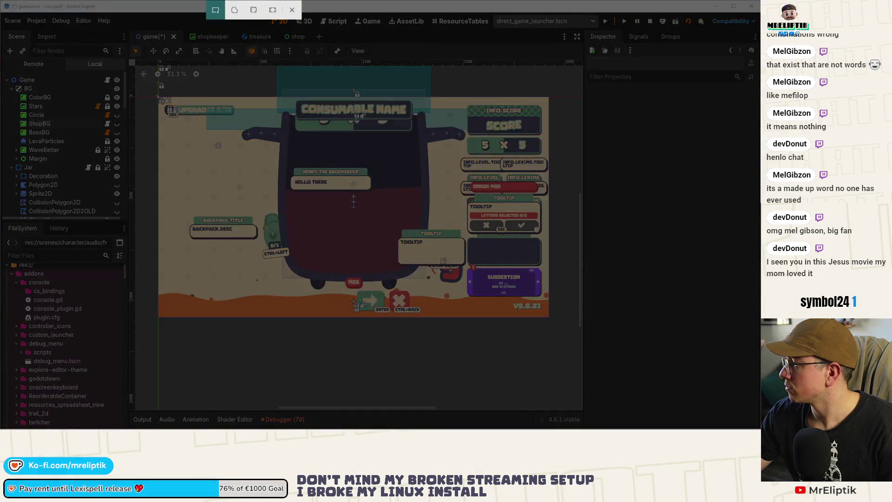
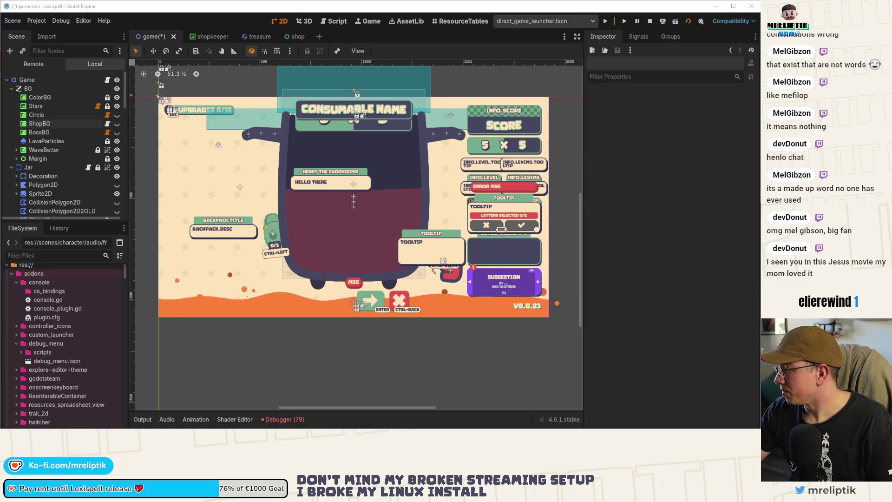
Stop the running Lexispell game and dismiss the Windows notifications panel
key("alt+F4")
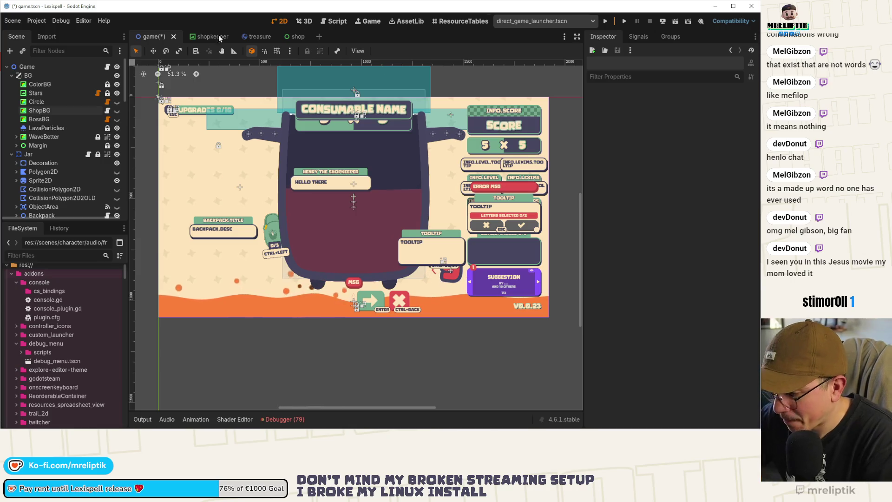
mouse_move(549, 427)
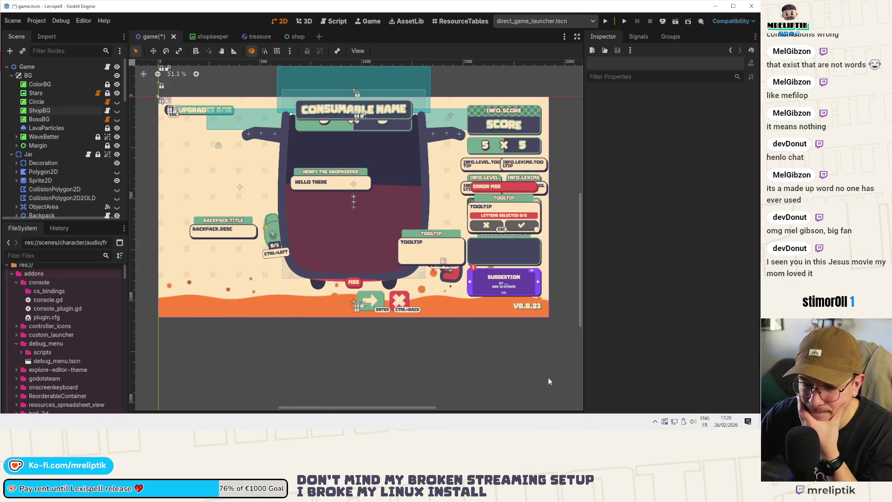
left_click(749, 423)
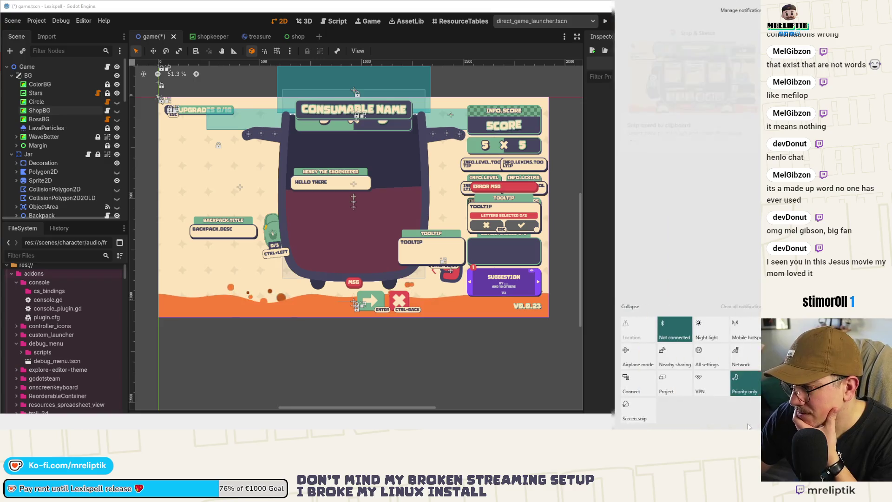
left_click(749, 423)
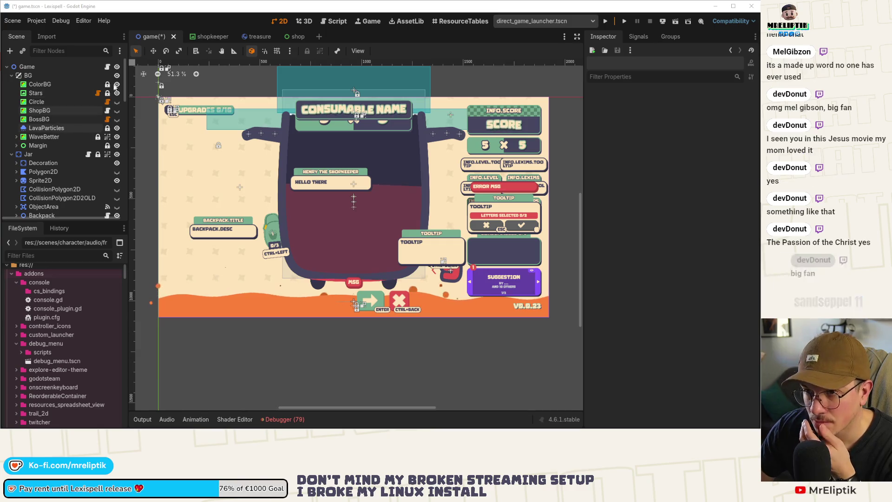
Save game.tscn and recentre the canvas on the game layout
key("ctrl+s")
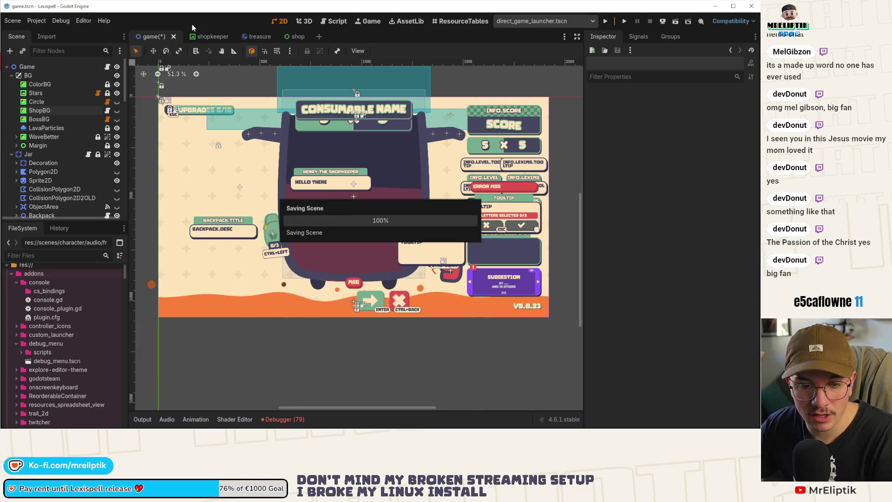
scroll(179, 89, "down", 2)
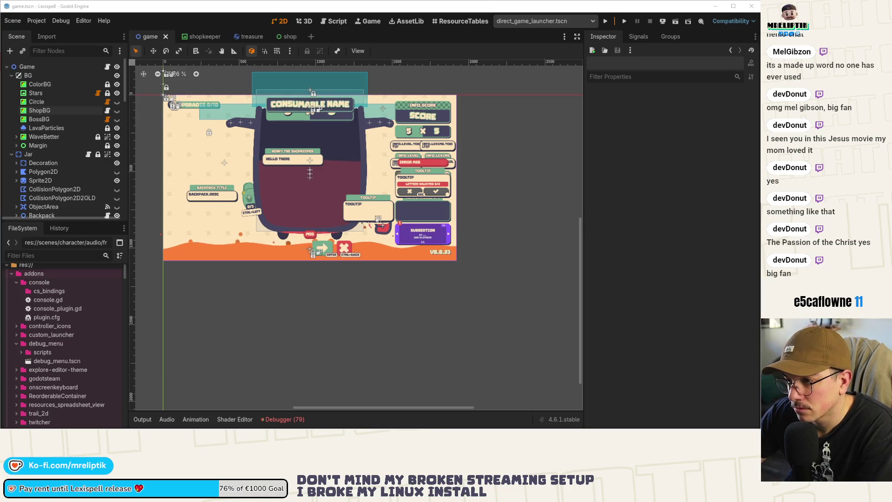
left_click_drag(264, 229, 312, 264)
Clear the 79 logged errors in the Debugger's Errors list and collapse the bottom panel
left_click(282, 419)
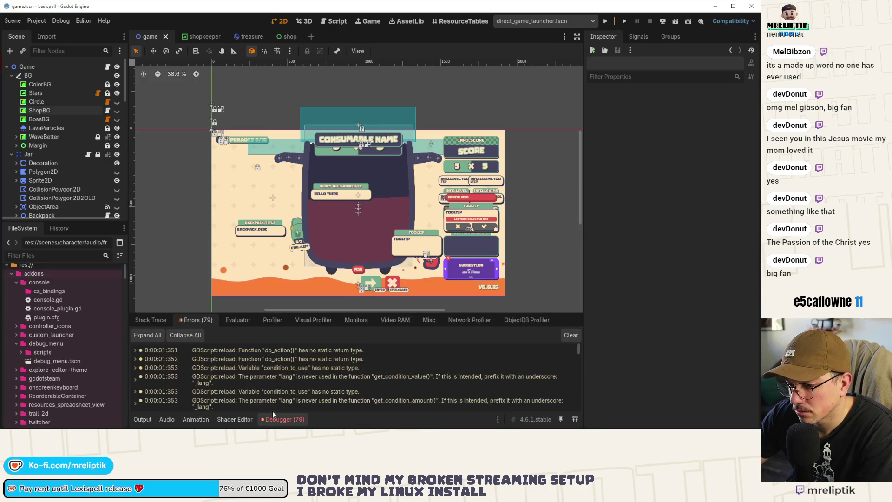
scroll(541, 366, "down", 5)
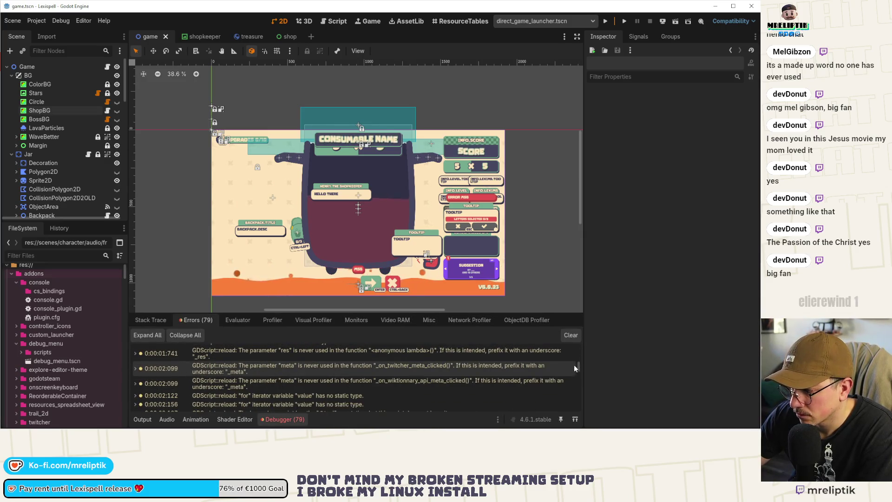
left_click(571, 336)
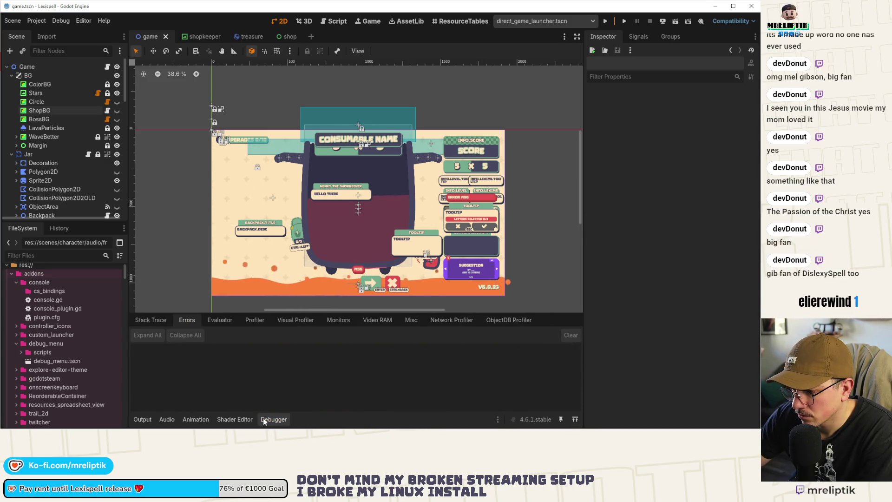
left_click(264, 419)
left_click(655, 422)
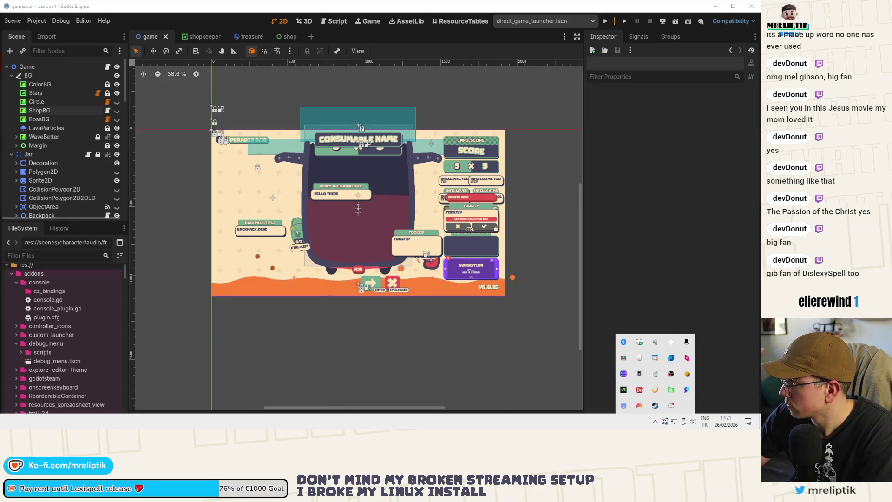
key("Escape")
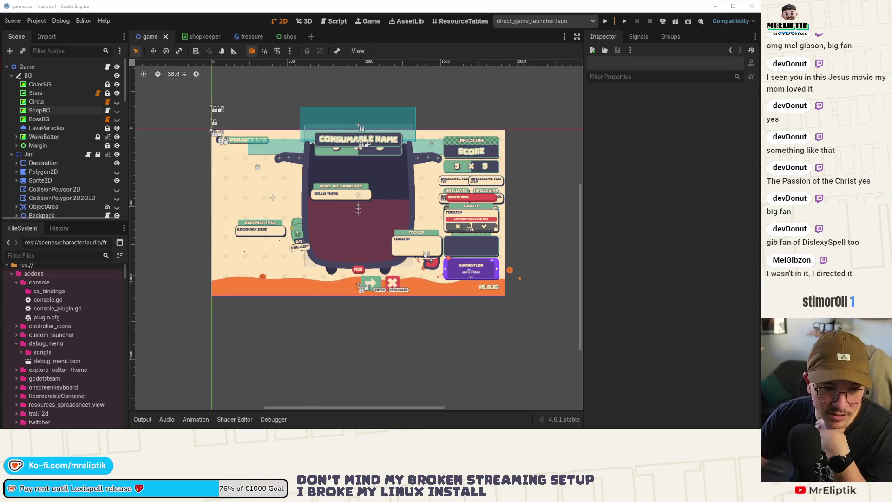
scroll(522, 173, "up", 2)
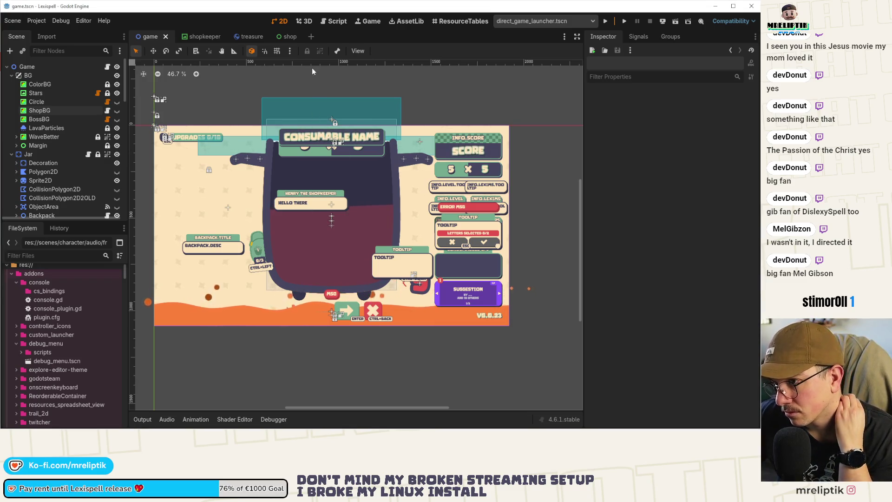
Look over the shop and treasure scenes, then close the shop scene tab
mouse_move(285, 39)
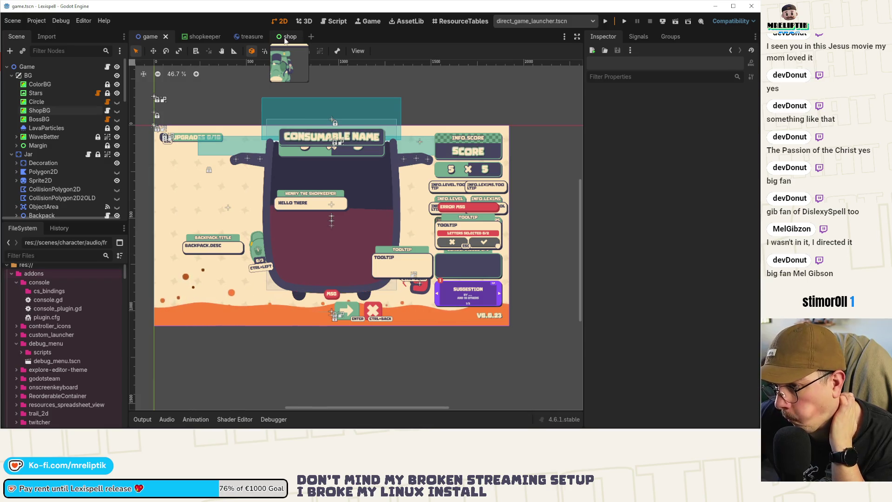
left_click(285, 39)
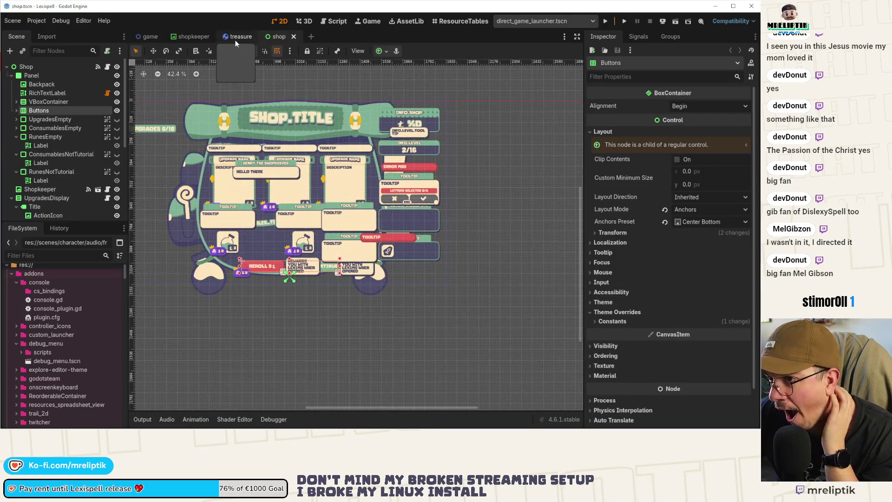
left_click(235, 40)
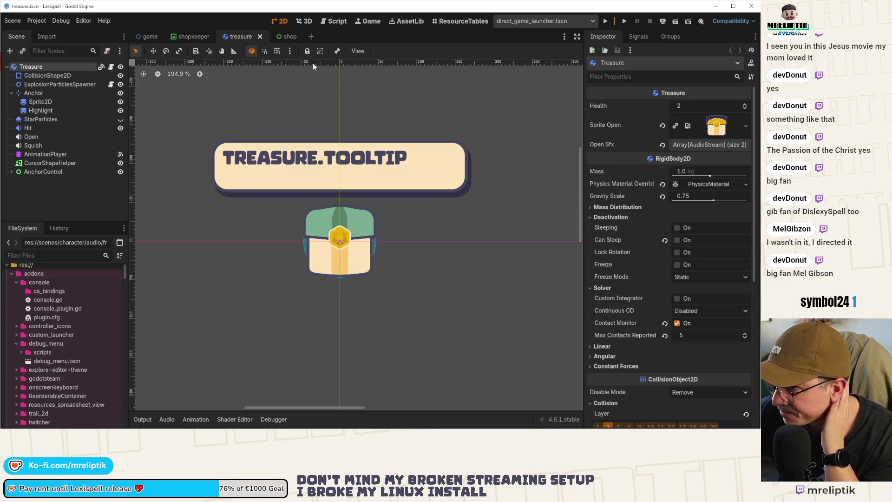
middle_click(282, 39)
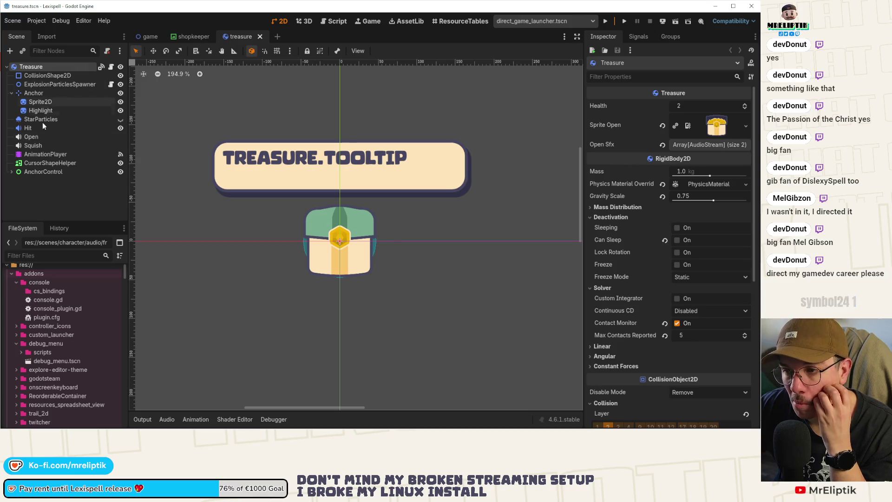
Inspect the treasure chest's CursorShapeHelper node, then bring up the shopkeeper scene
left_click(333, 210)
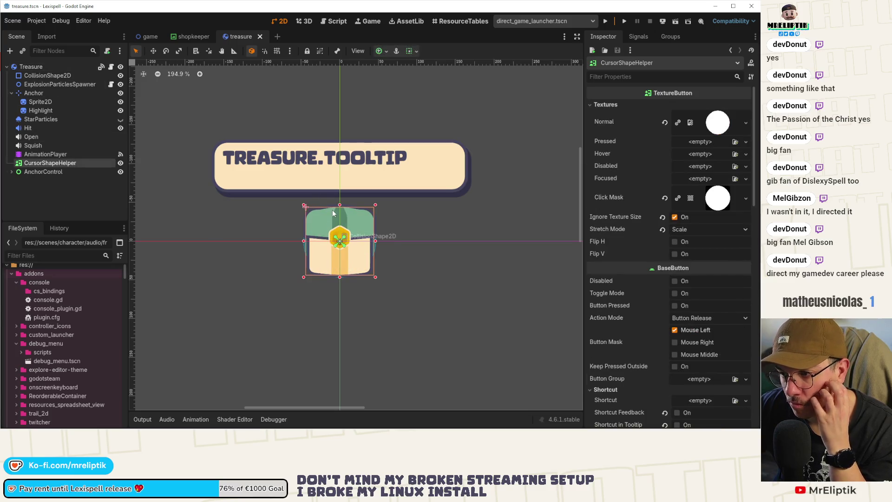
left_click(60, 197)
left_click(60, 163)
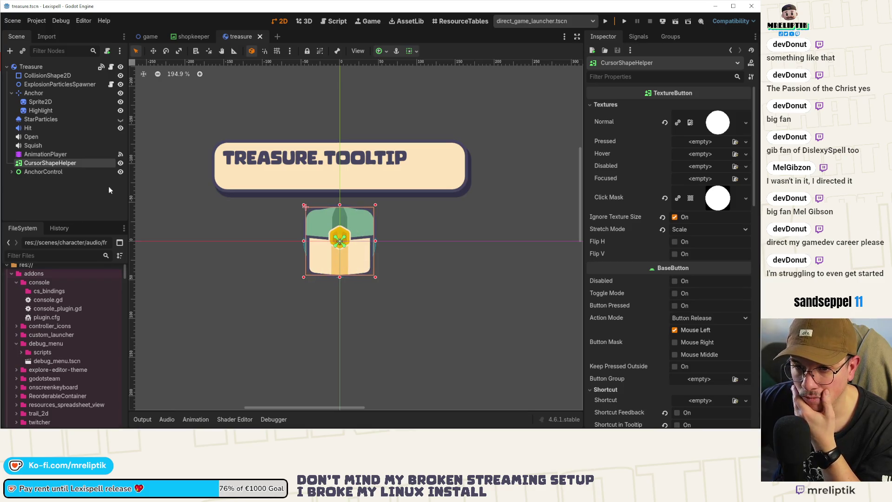
left_click(88, 199)
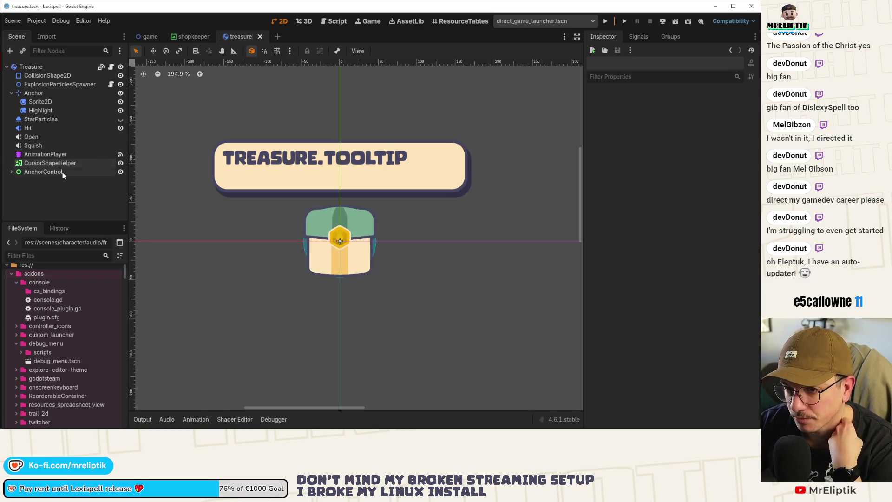
left_click(190, 36)
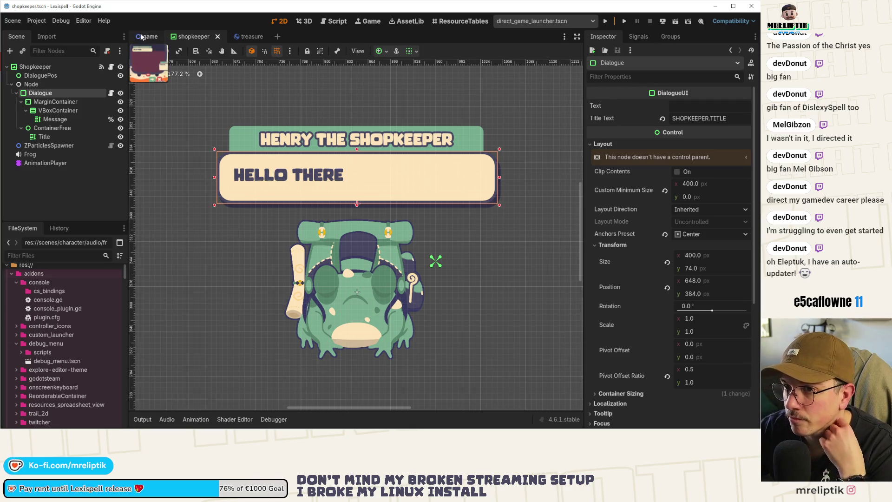
Return to the game scene and open the Game node's game.gd script
key("ctrl+shift+Tab")
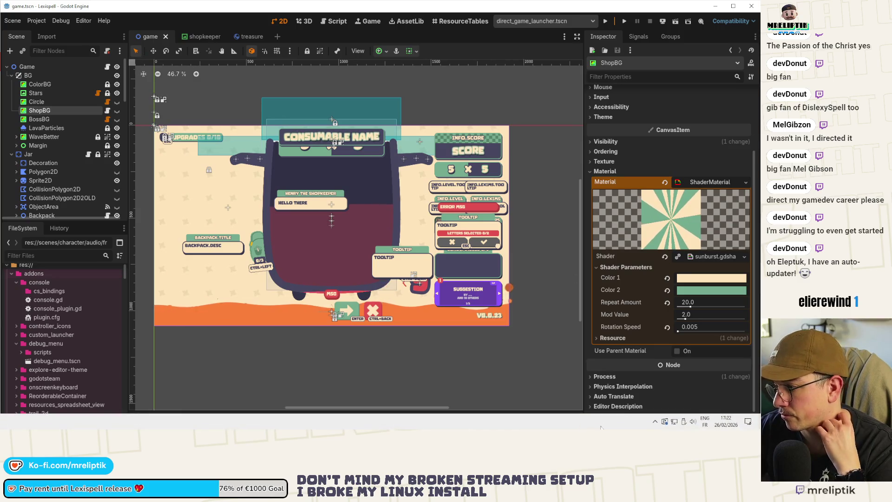
left_click(656, 422)
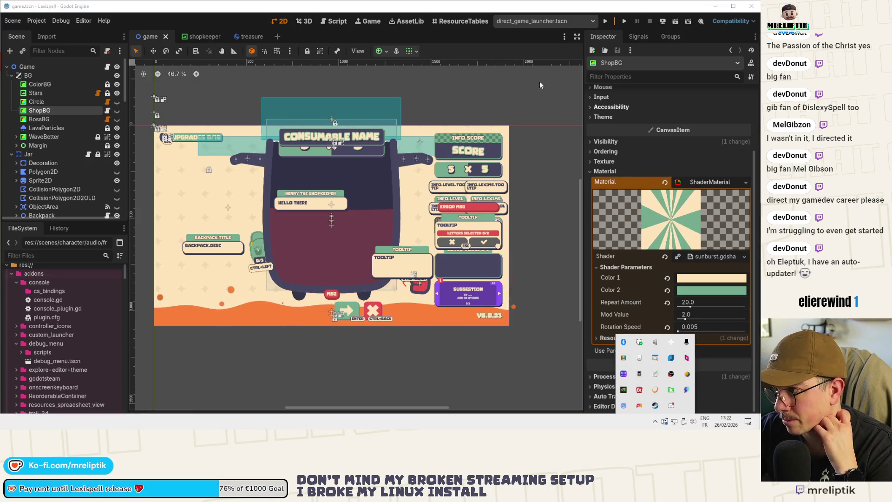
left_click(414, 66)
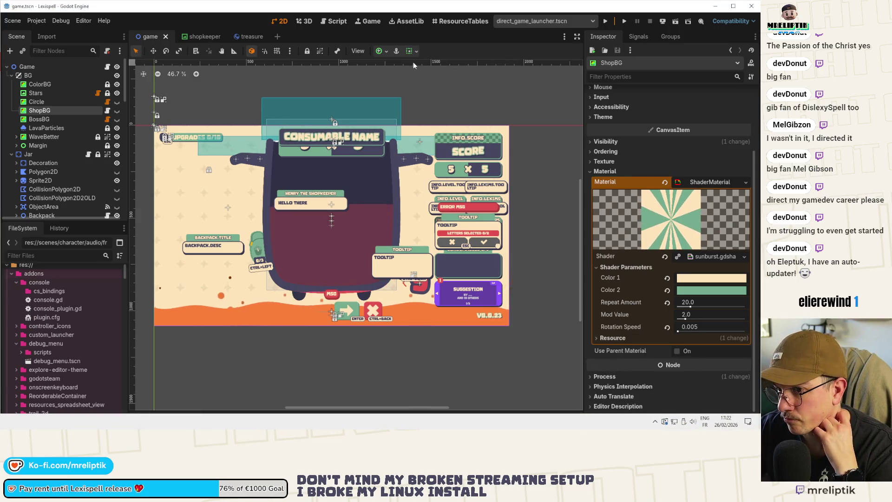
left_click(110, 67)
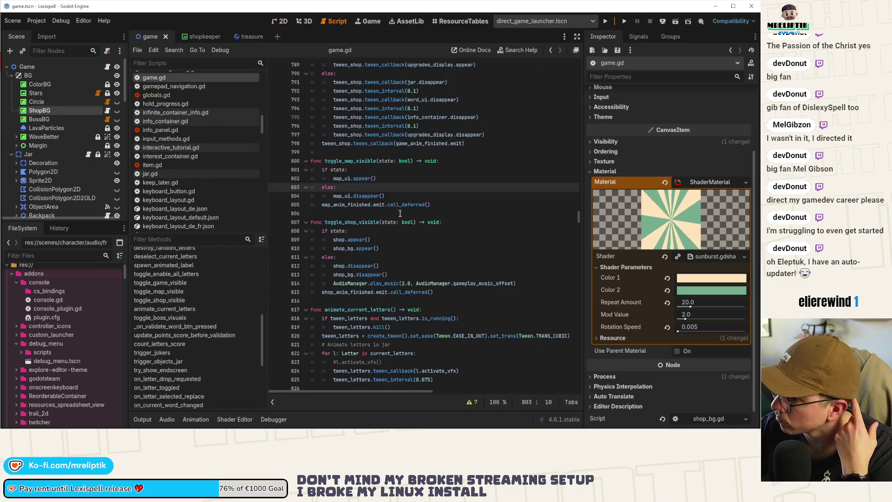
Comment out the shop_bg.appear() line in game.gd with Ctrl+K
left_click(397, 240)
left_click(398, 245)
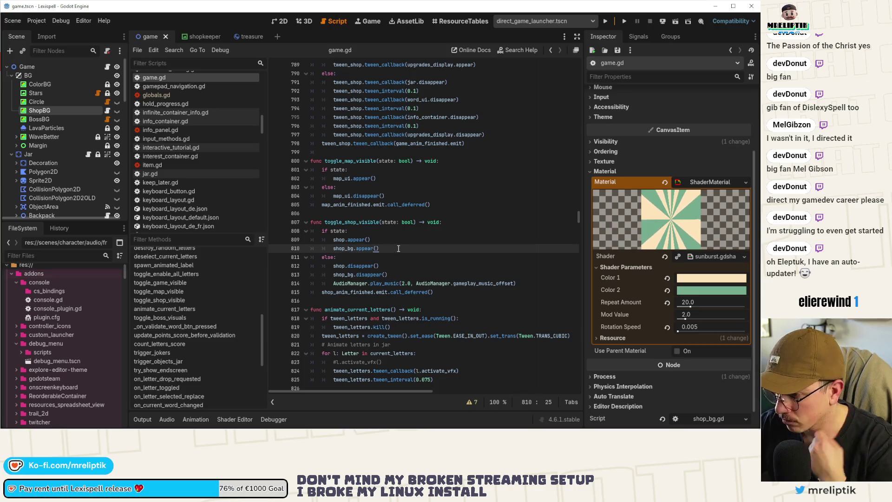
key("Down")
key("Down")
key("Down")
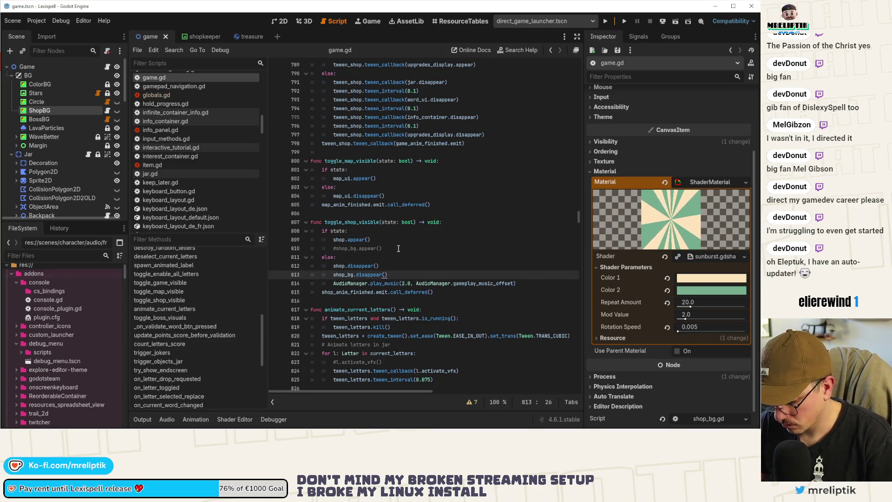
key("ctrl+k")
Save game.gd, then view the treasure scene's script and its 2D layout
key("ctrl+s")
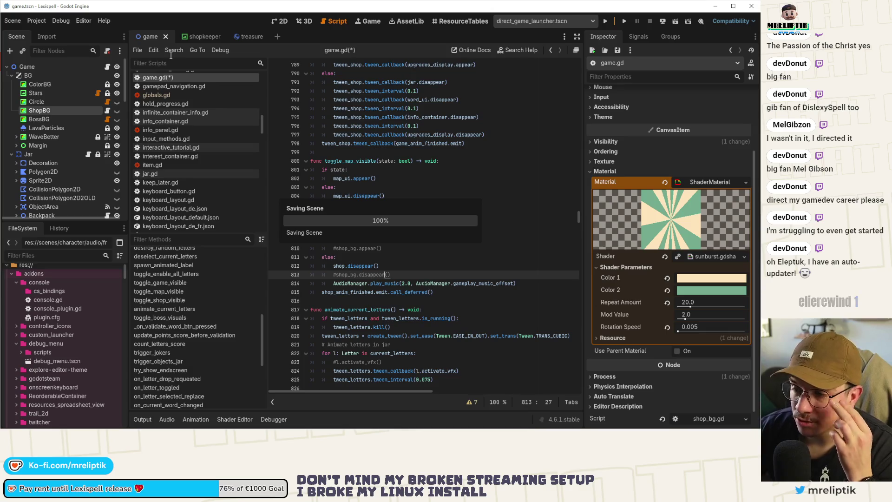
left_click(245, 37)
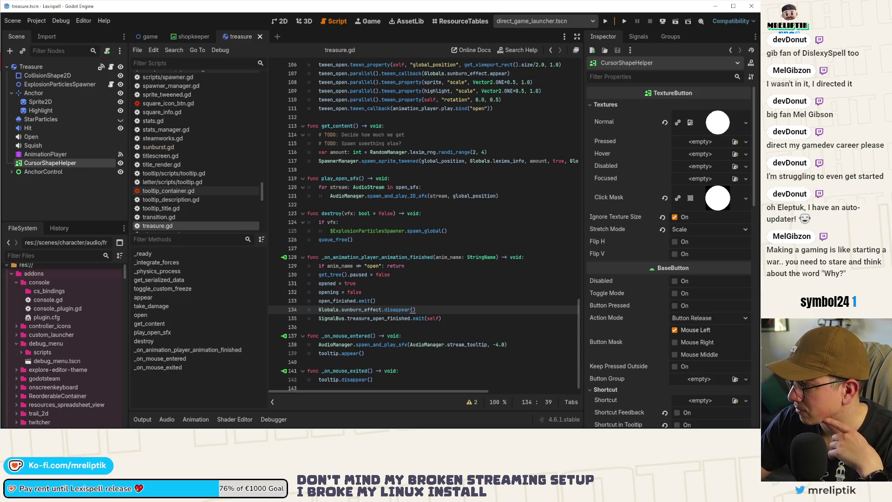
left_click(273, 23)
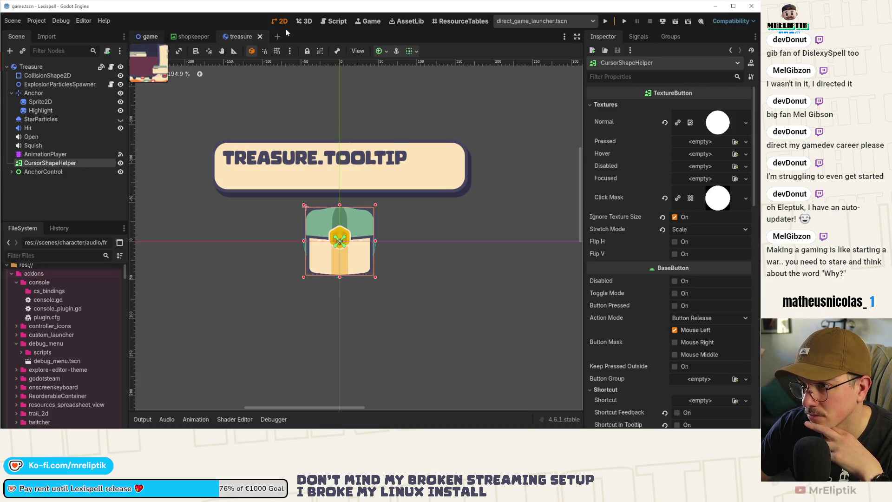
Review the game scene's shop layout with ShopBG's ShaderMaterial collapsed, then open the shopkeeper scene
key("ctrl+Tab")
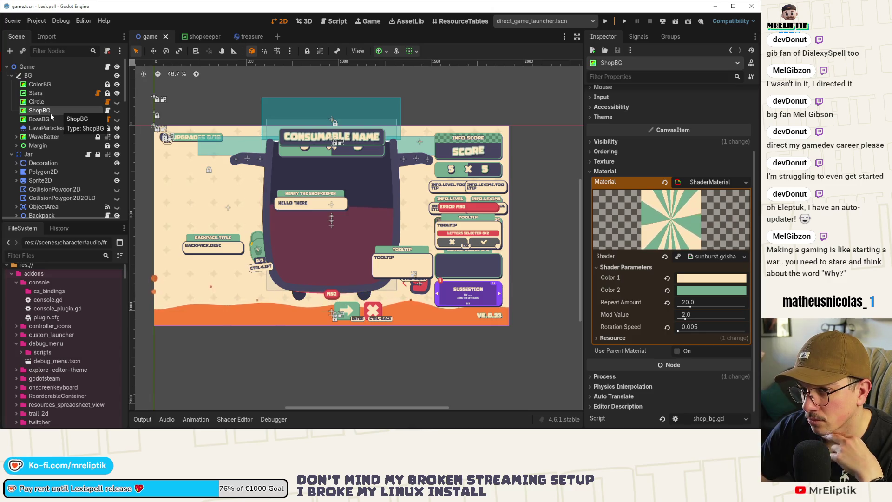
left_click(716, 182)
scroll(303, 238, "up", 1)
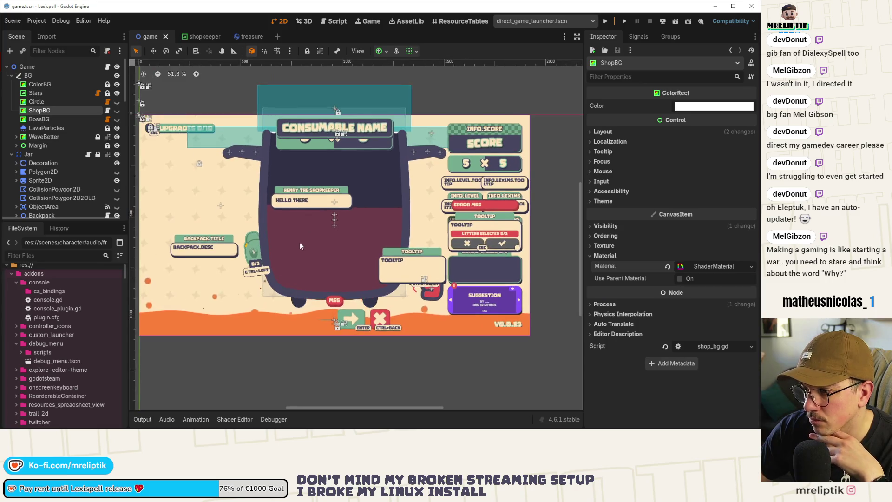
left_click_drag(300, 242, 308, 242)
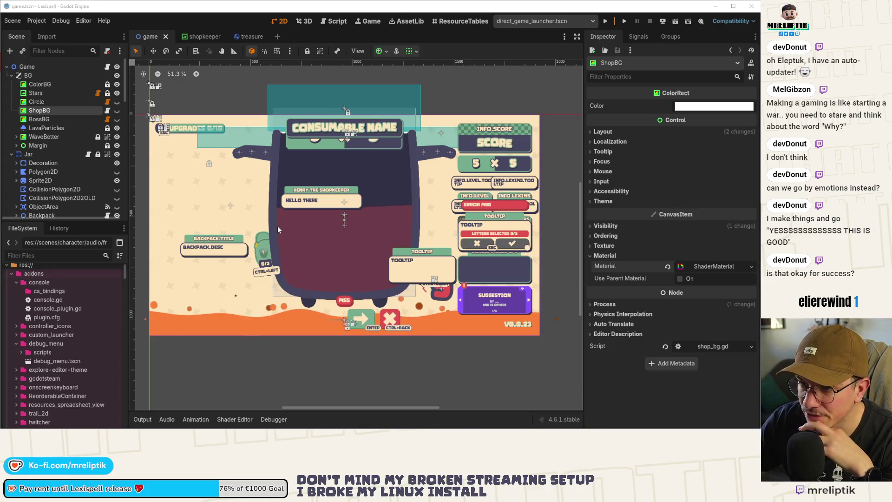
left_click_drag(289, 249, 296, 238)
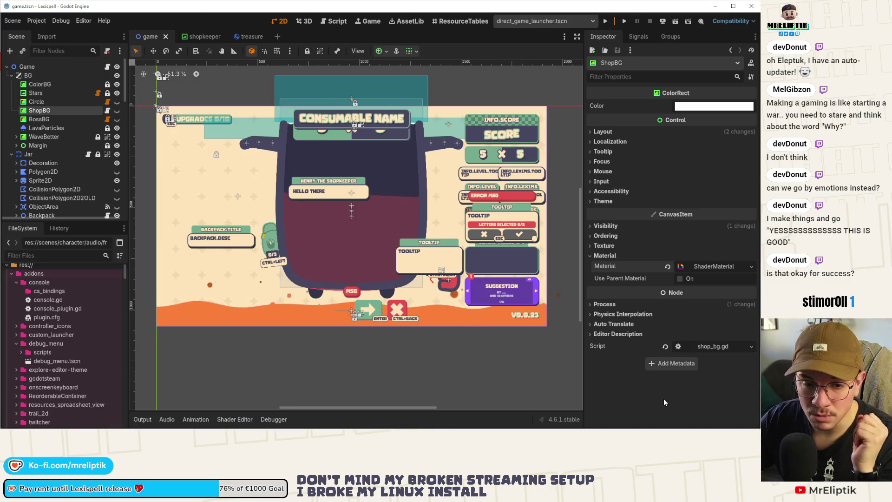
left_click(198, 36)
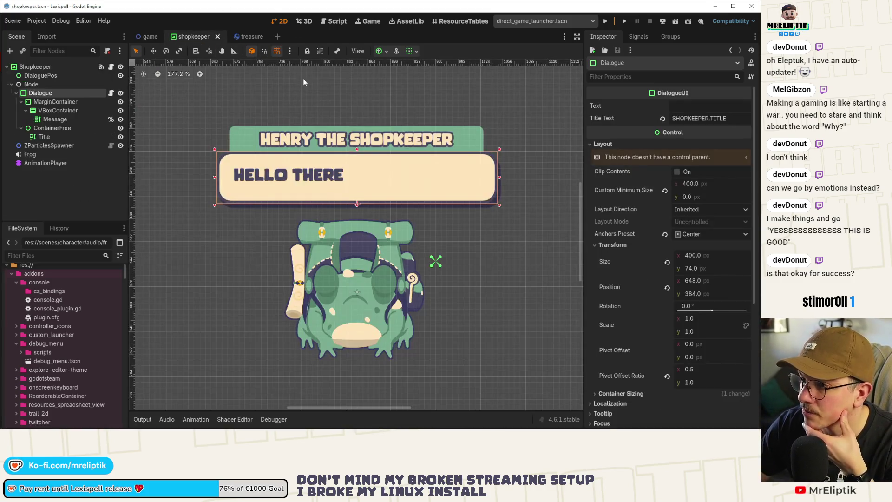
Zoom around the treasure chest scene, return to the game scene, then bring up the Lexispell Tasks board
left_click(244, 38)
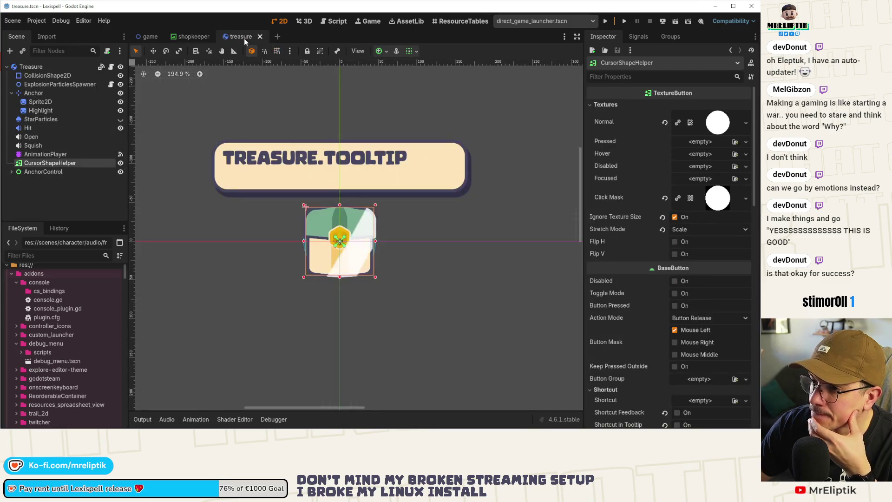
scroll(442, 225, "down", 15)
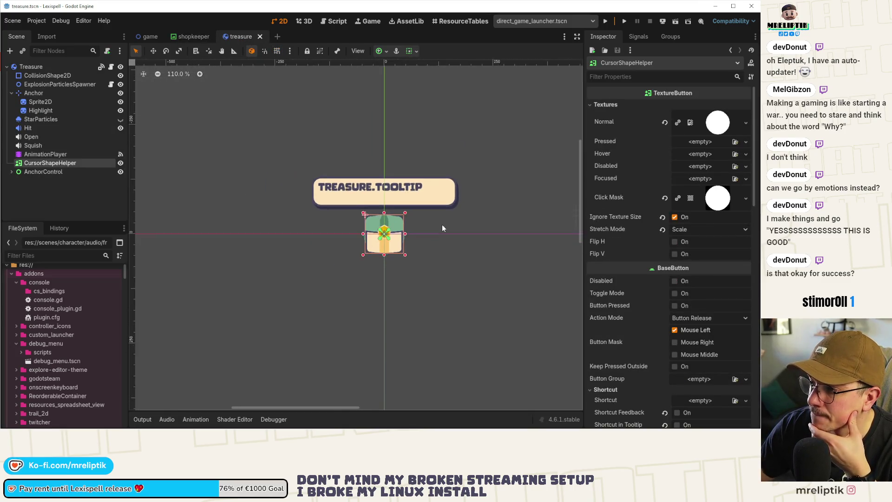
scroll(433, 237, "up", 15)
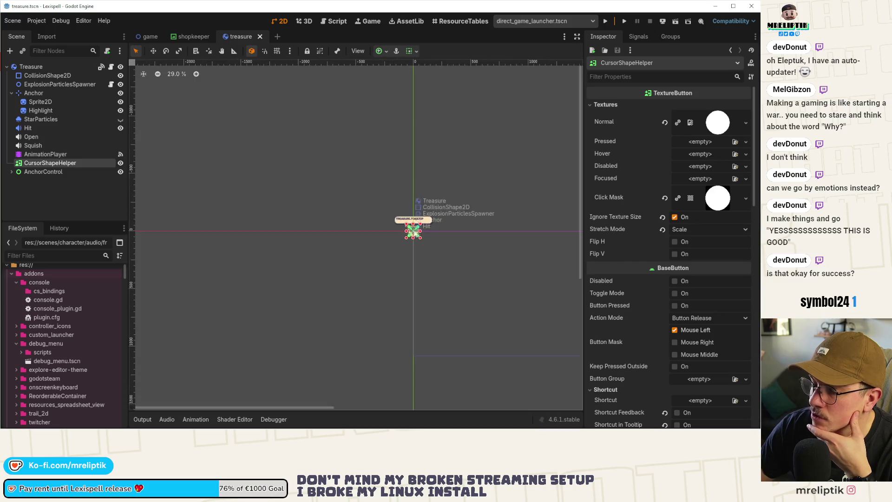
scroll(387, 227, "down", 5)
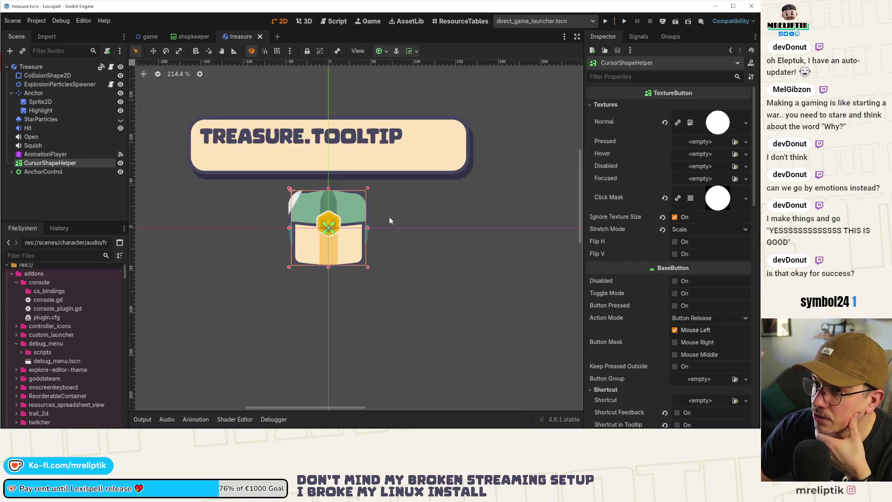
left_click(139, 36)
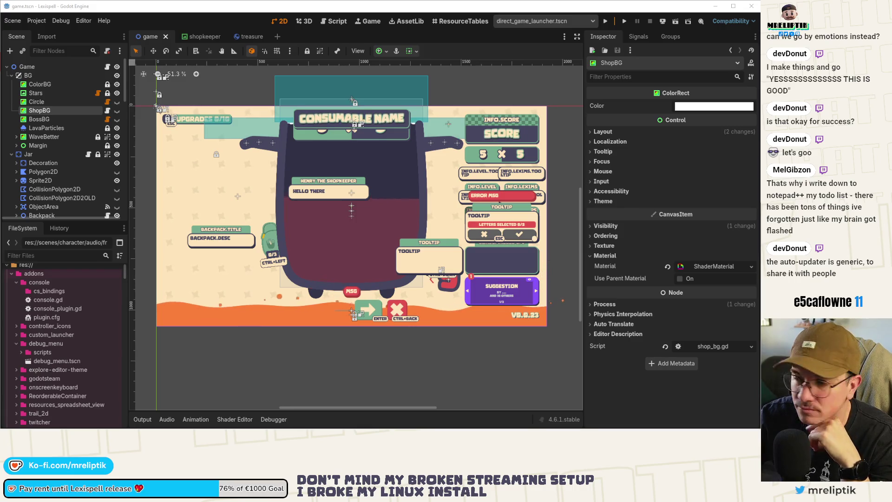
key("alt+Tab")
double_click(213, 84)
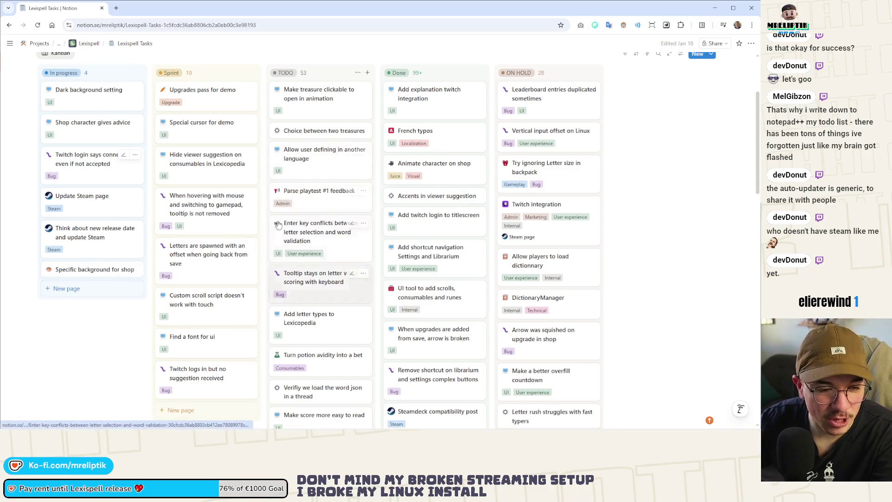
scroll(333, 225, "up", 3)
scroll(334, 225, "down", 3)
scroll(294, 281, "up", 4)
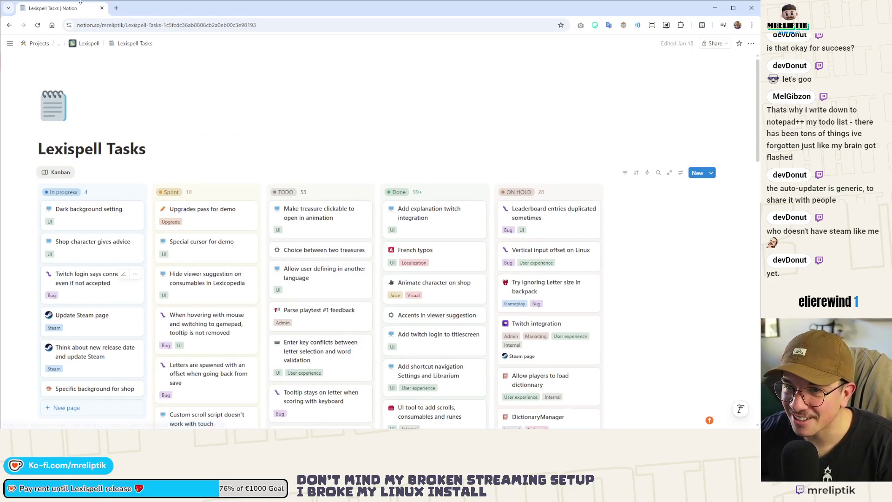
key("alt+Tab")
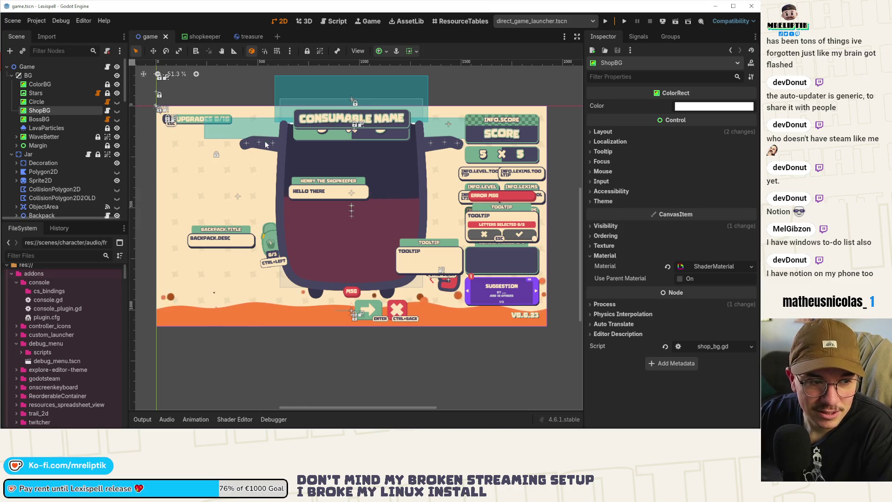
scroll(428, 222, "down", 1)
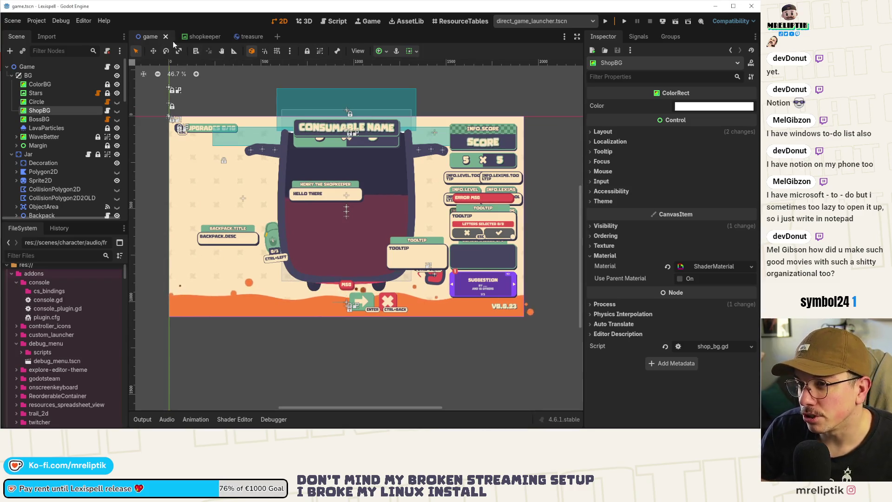
left_click(199, 37)
Zoom in on the shopkeeper scene, close its tab, and deselect CursorShapeHelper in the treasure scene
scroll(355, 205, "down", 4)
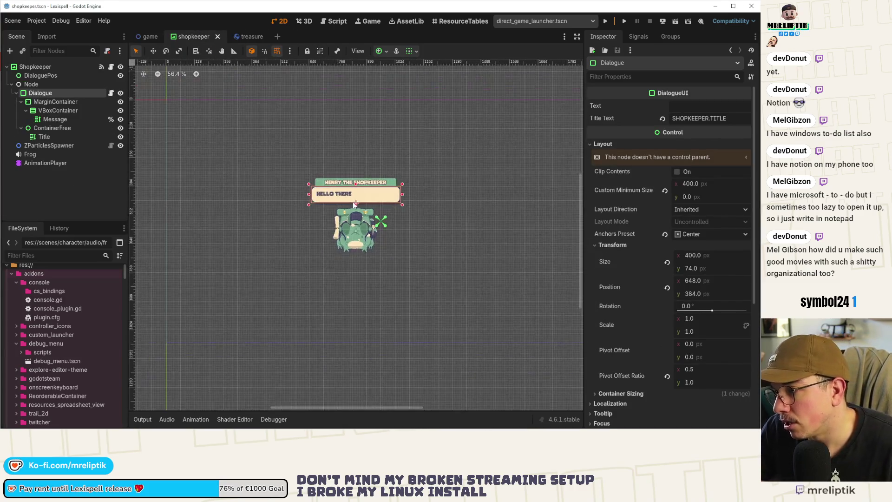
scroll(326, 232, "up", 3)
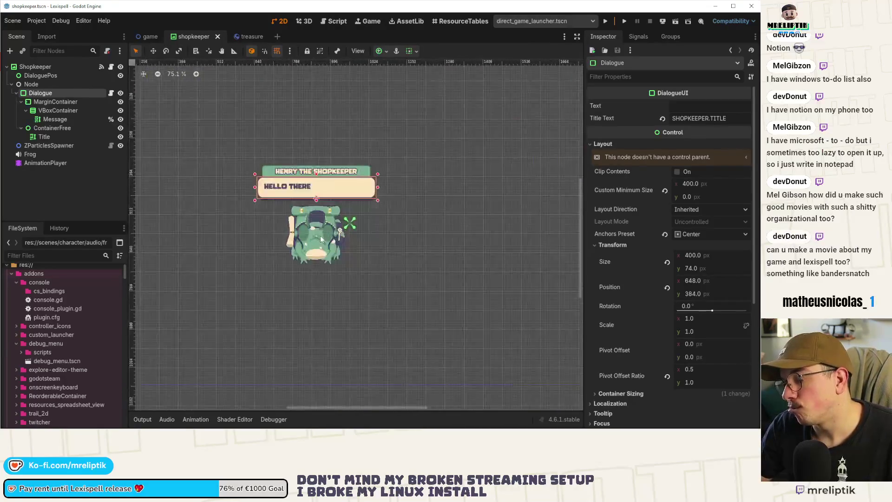
scroll(297, 210, "up", 9)
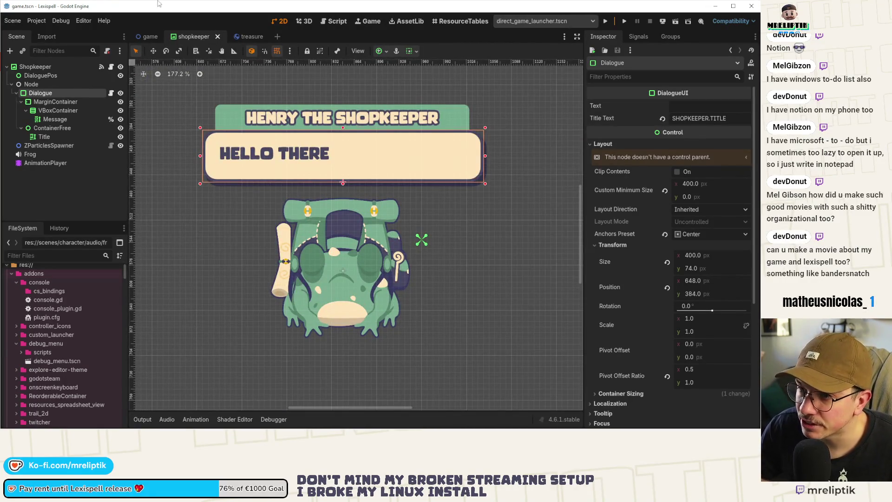
left_click(217, 37)
left_click(186, 37)
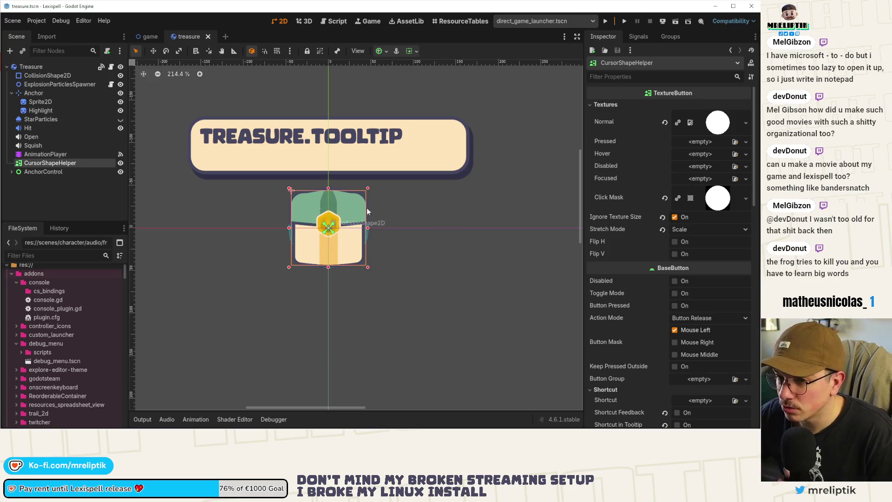
mouse_move(460, 428)
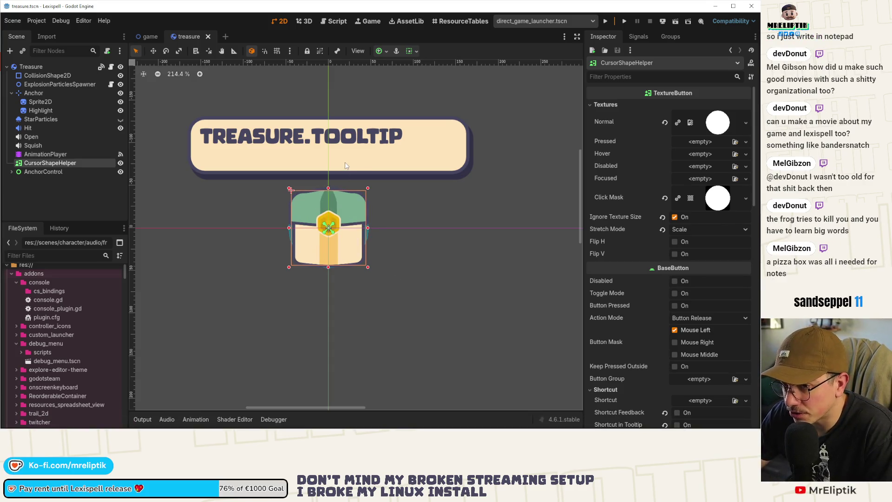
left_click(103, 193)
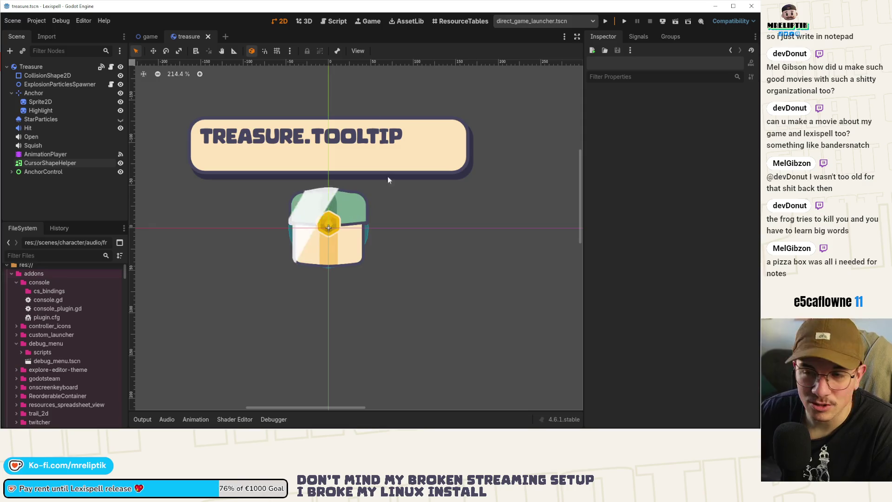
Flip to the game scene and back, ending on treasure.tscn
mouse_move(146, 38)
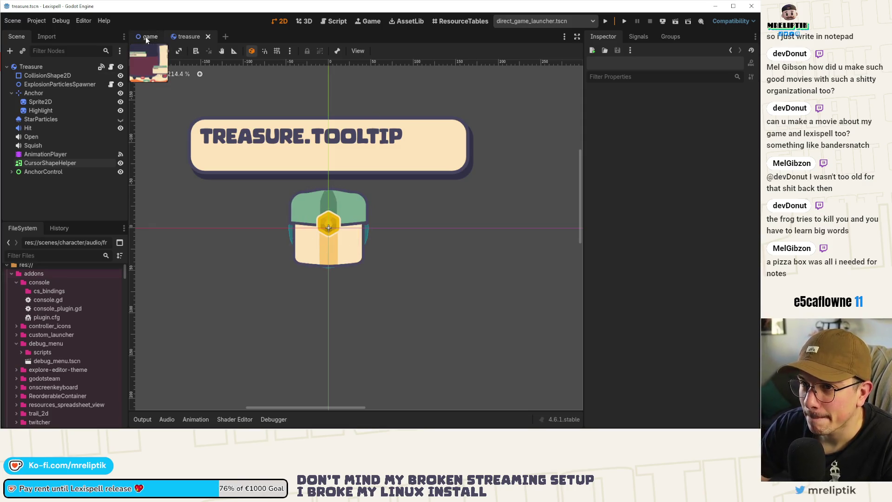
key("ctrl+Tab")
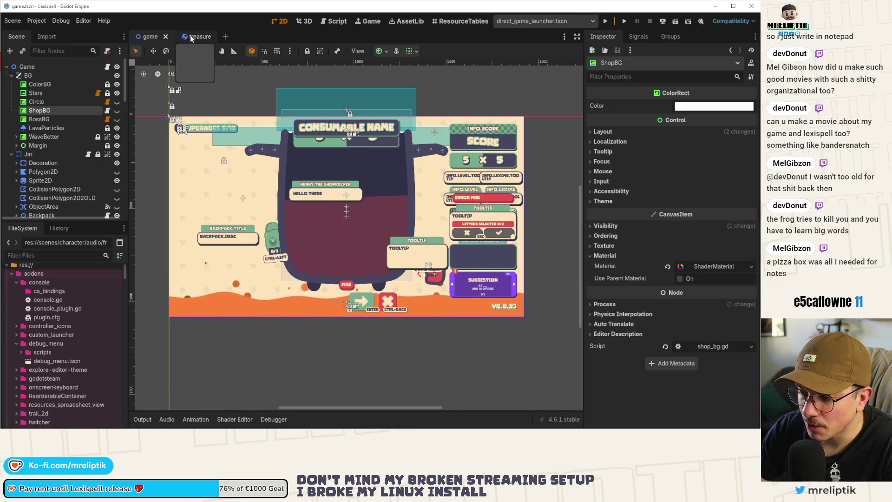
left_click(190, 36)
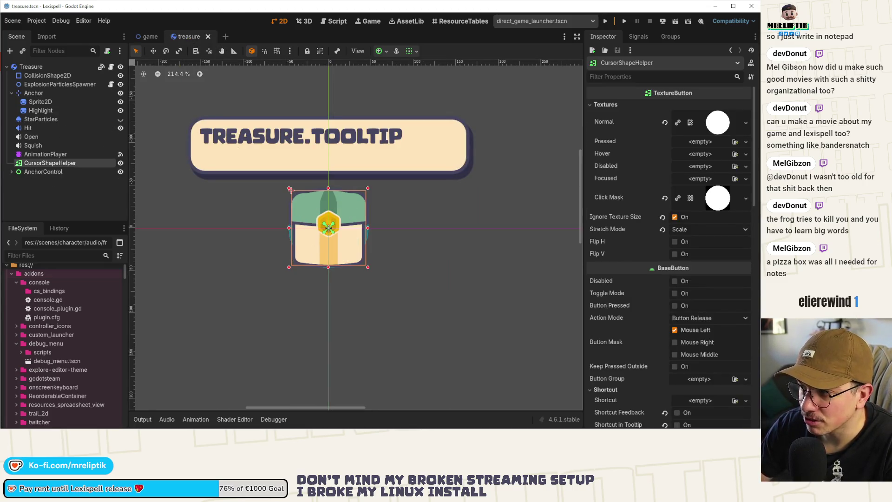
mouse_move(412, 428)
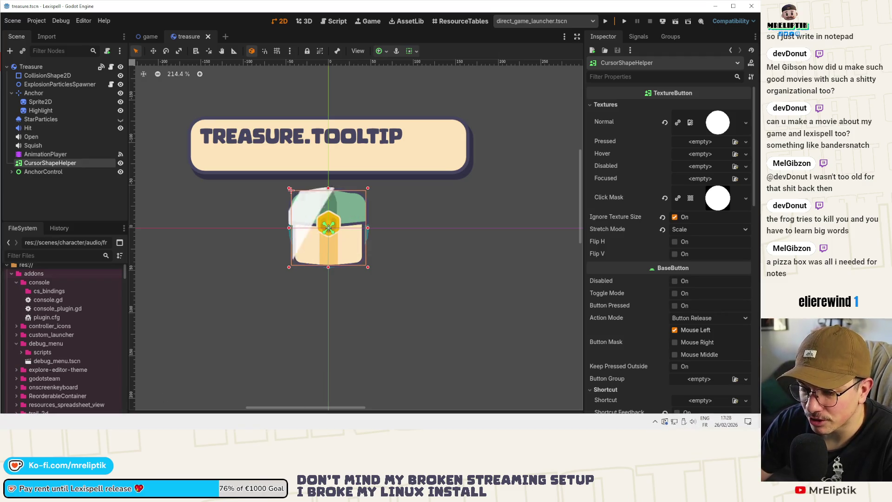